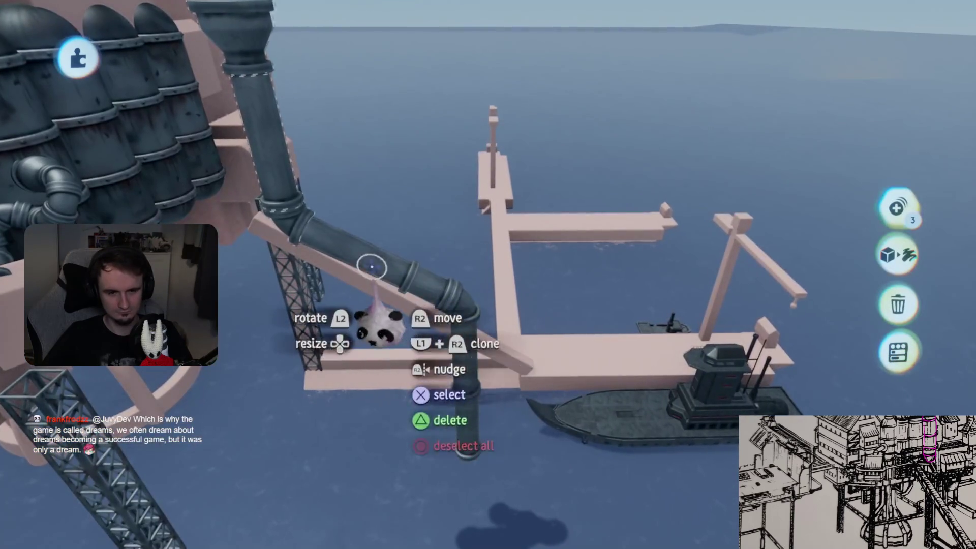
Undo the stray pipe move and turn on grid snapping from the tools menu
left_click(473, 331)
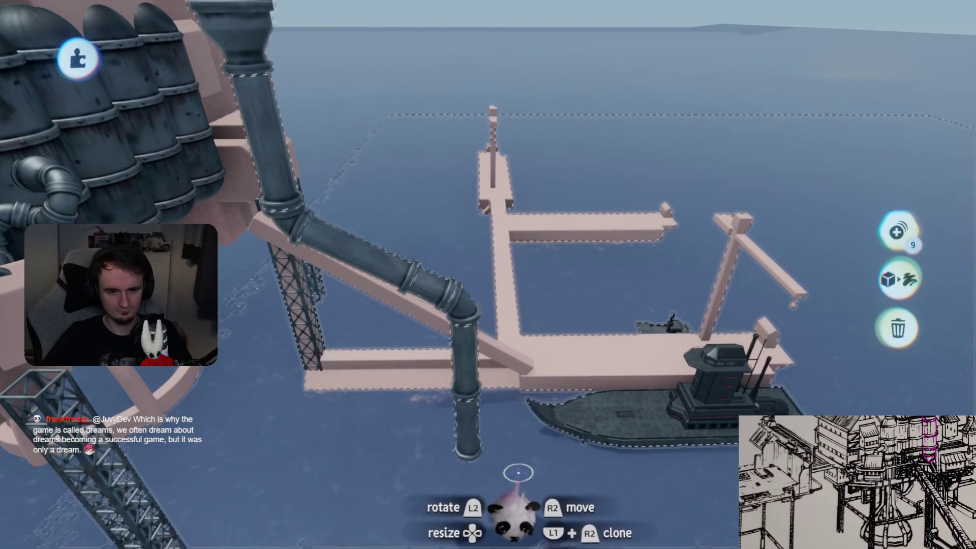
left_click_drag(471, 403, 490, 349)
key("ctrl+z")
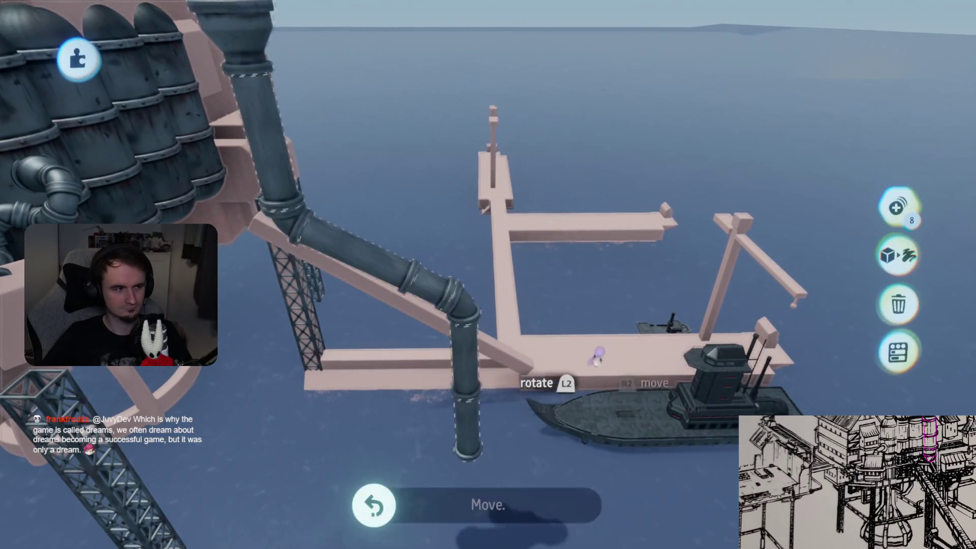
key("s")
left_click(382, 108)
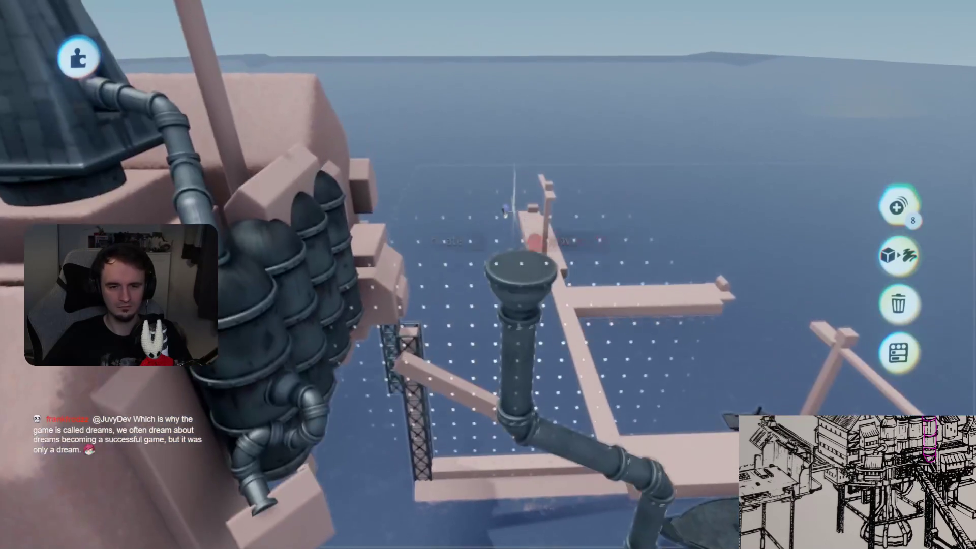
Clone the vertical pipe to its right and group the two pipes together
left_click(518, 307)
mouse_move(521, 269)
left_mouse_down()
mouse_move(512, 218)
mouse_move(529, 167)
mouse_move(523, 152)
mouse_move(533, 224)
left_mouse_up()
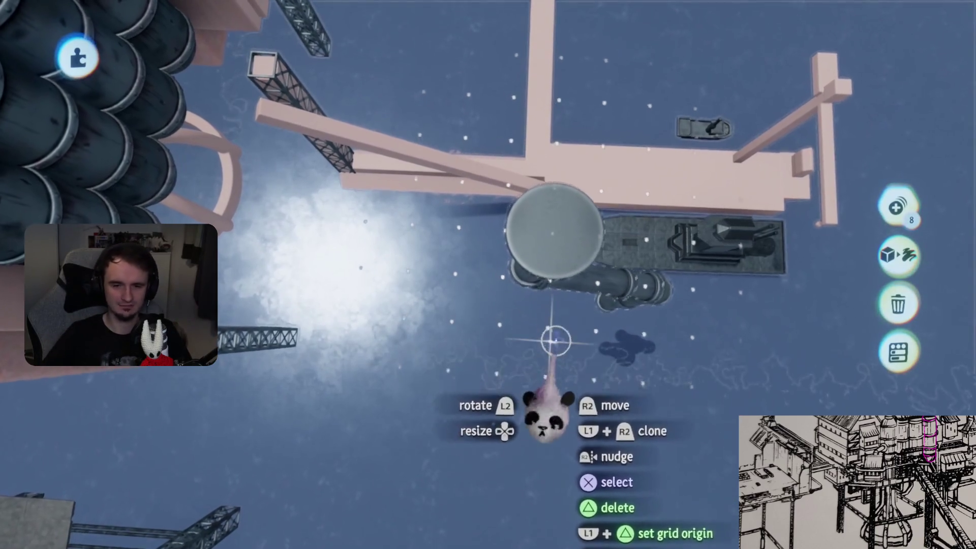
left_click_drag(552, 259, 773, 272)
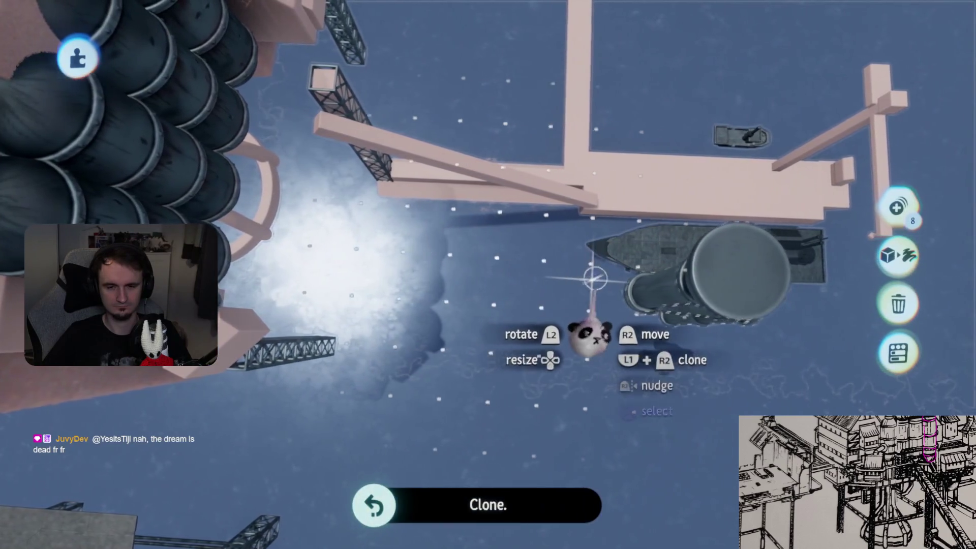
left_click(910, 209)
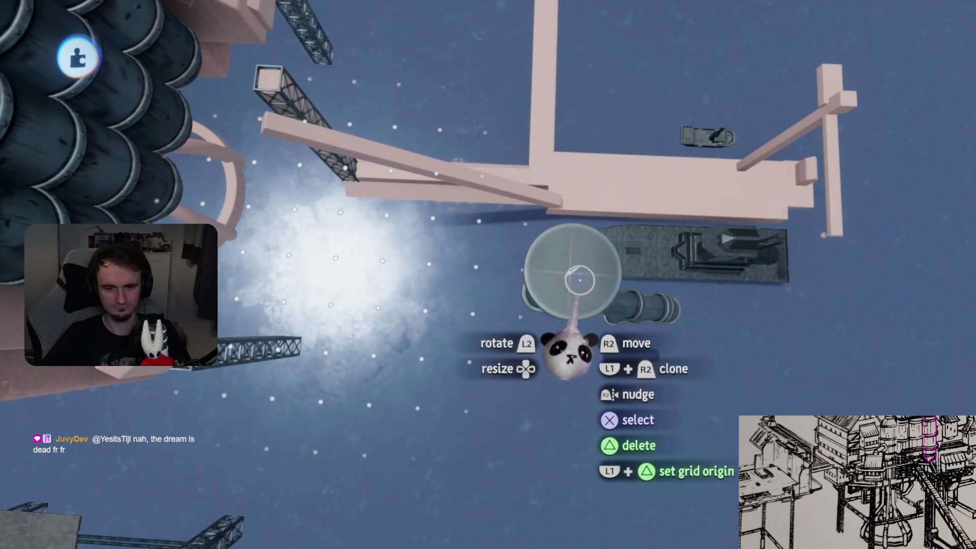
Add more pipe clones and arrange them into a hexagonal ring of six pipes
scroll(550, 274, "up", 5)
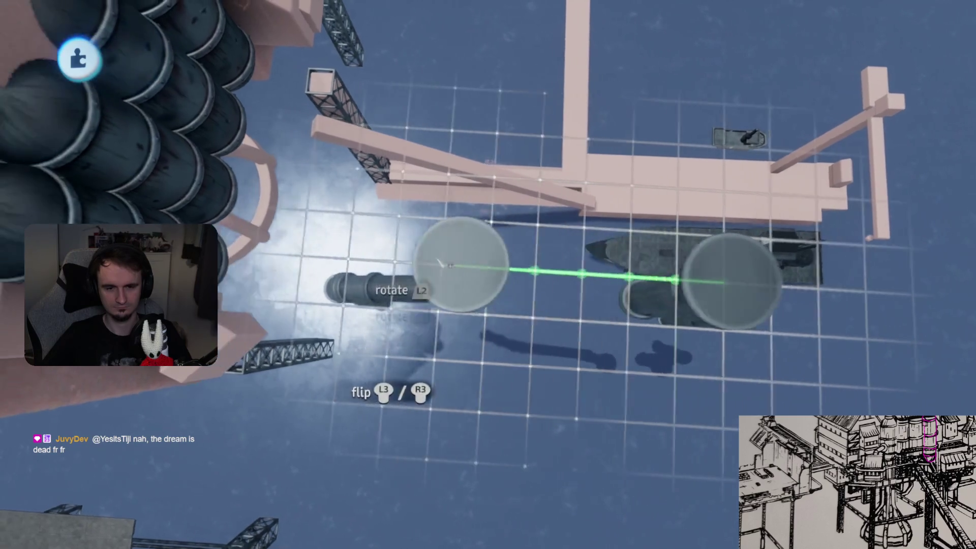
scroll(445, 261, "up", 2)
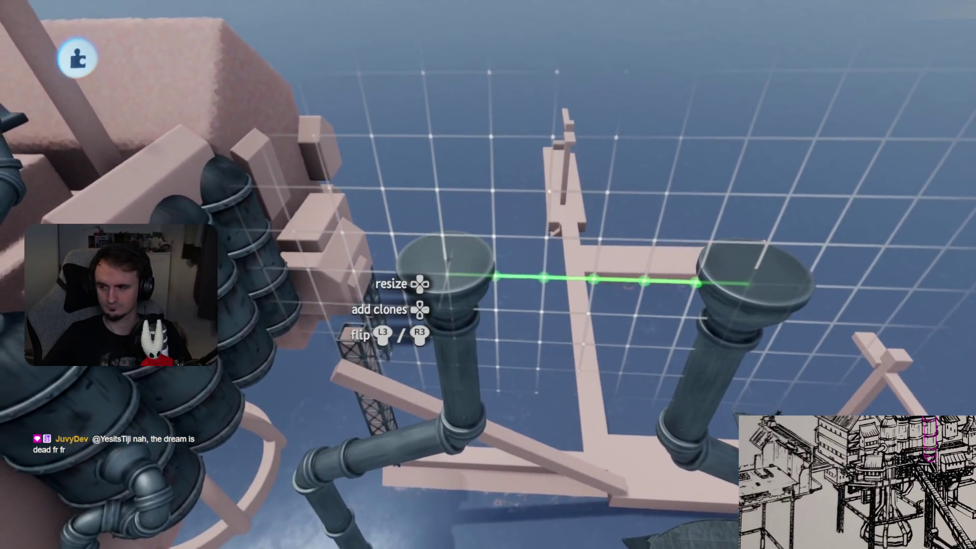
scroll(558, 305, "down", 5)
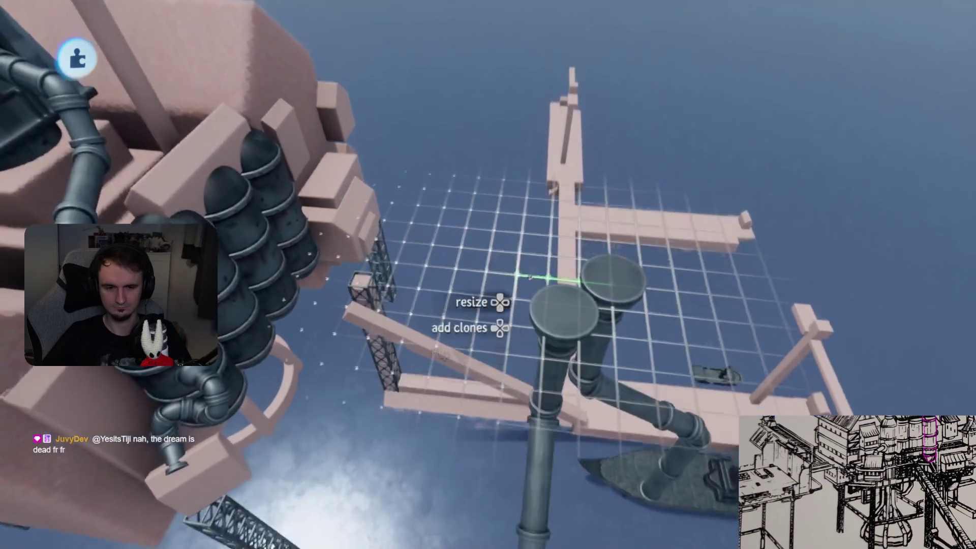
scroll(559, 305, "up", 2)
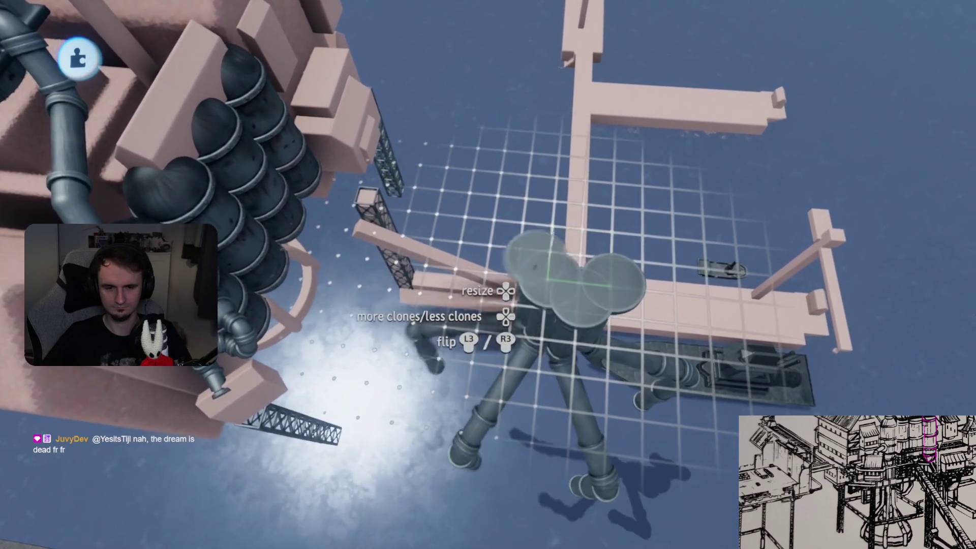
left_click(511, 276)
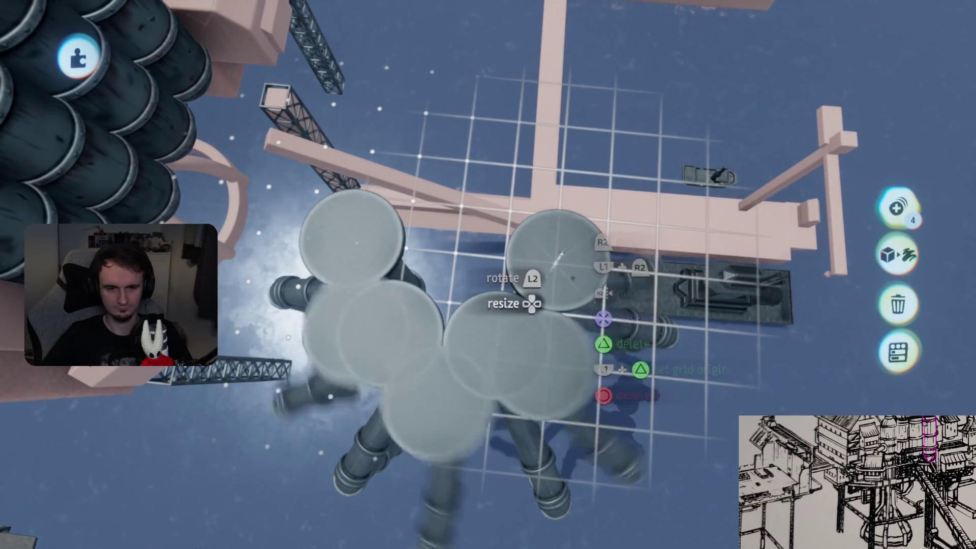
left_click(561, 254)
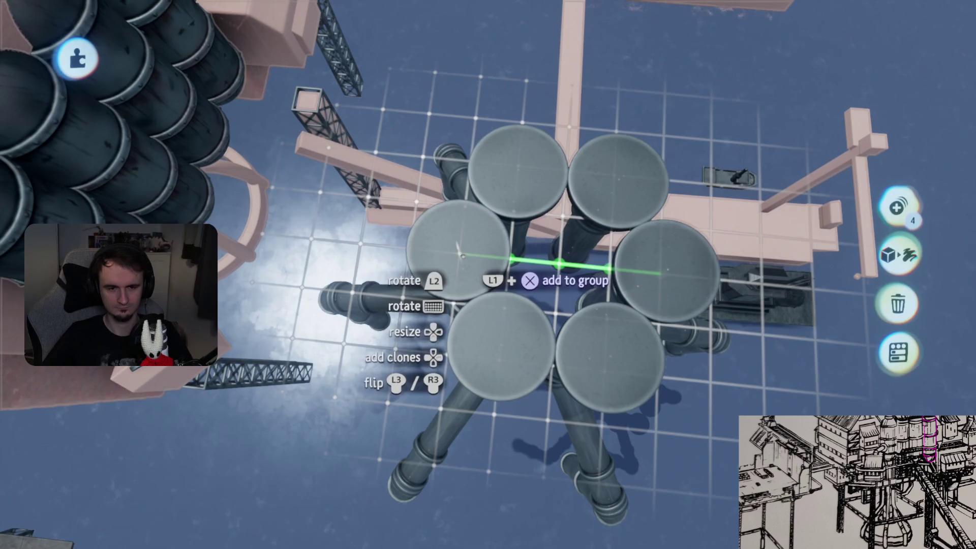
mouse_move(679, 305)
left_mouse_down()
mouse_move(653, 283)
mouse_move(692, 218)
left_mouse_up()
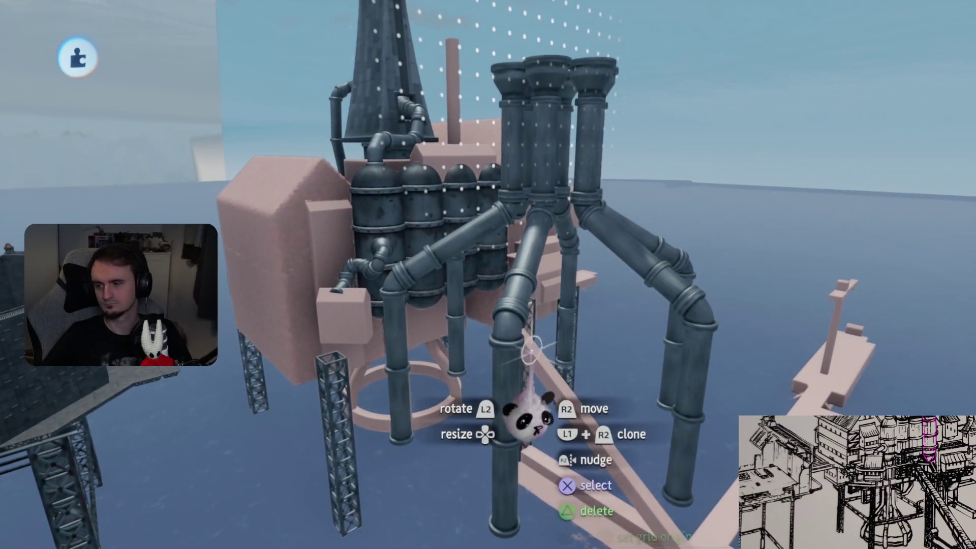
With snapping options expanded, drag the six-pipe cluster tight directly beneath the pink tower
mouse_move(548, 168)
left_mouse_down()
mouse_move(491, 173)
mouse_move(435, 211)
left_mouse_up()
left_click(435, 211)
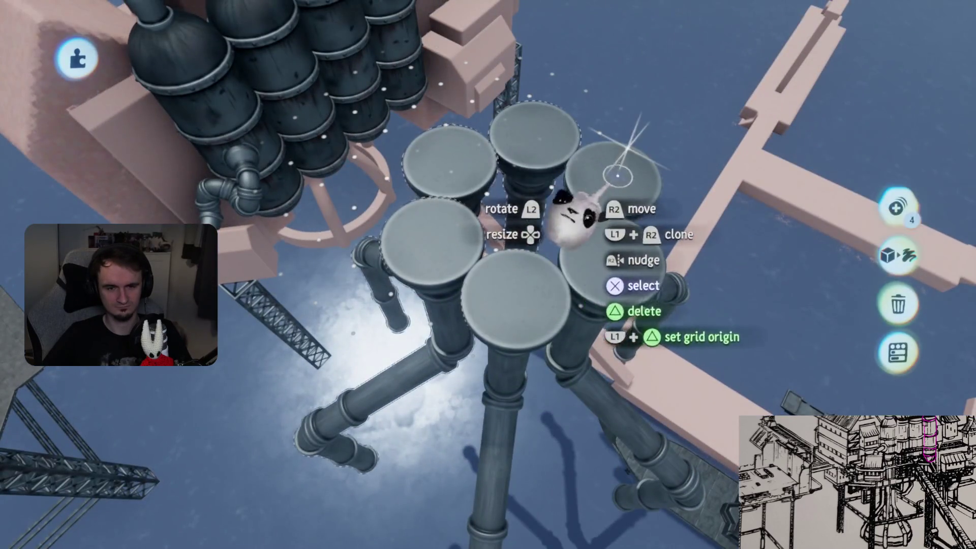
left_click(897, 208)
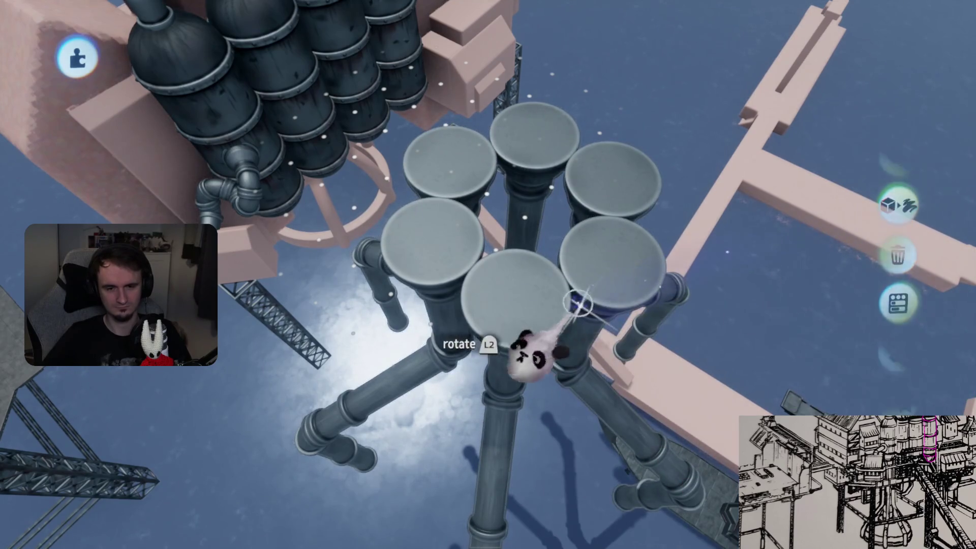
mouse_move(568, 251)
left_mouse_down()
mouse_move(500, 219)
mouse_move(457, 251)
mouse_move(467, 336)
mouse_move(475, 305)
left_mouse_up()
mouse_move(559, 274)
left_mouse_down()
mouse_move(556, 244)
mouse_move(556, 295)
mouse_move(676, 177)
mouse_move(496, 272)
left_mouse_up()
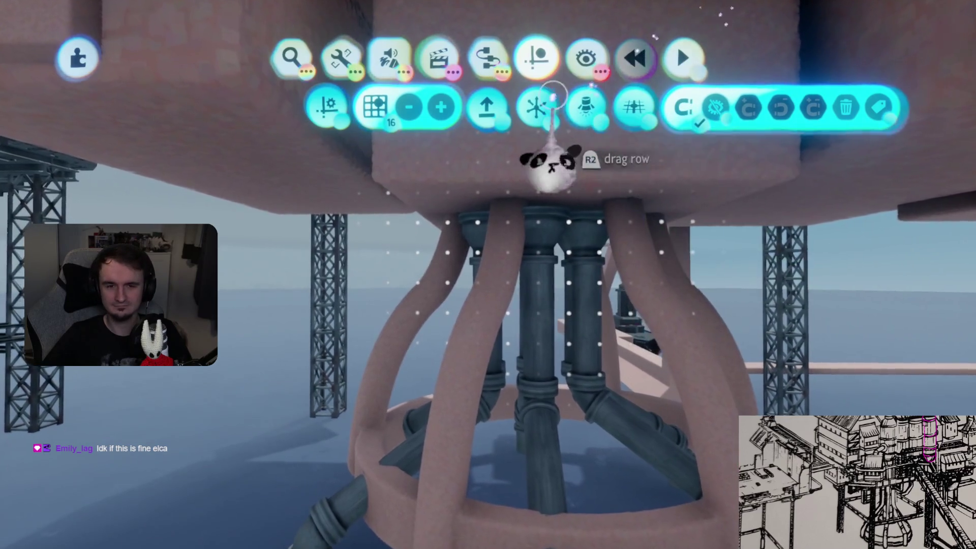
left_click(536, 107)
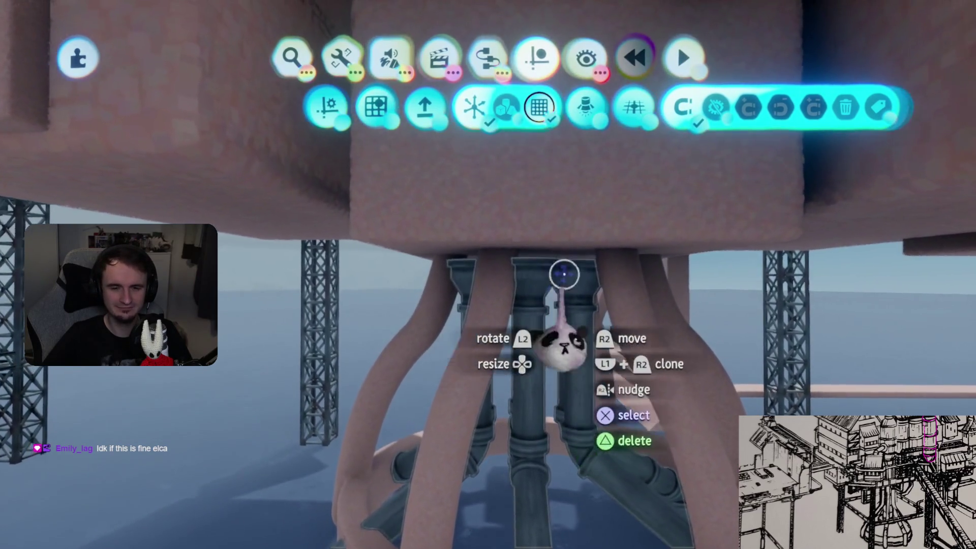
mouse_move(546, 285)
left_mouse_down()
mouse_move(585, 284)
mouse_move(495, 288)
mouse_move(501, 338)
left_mouse_up()
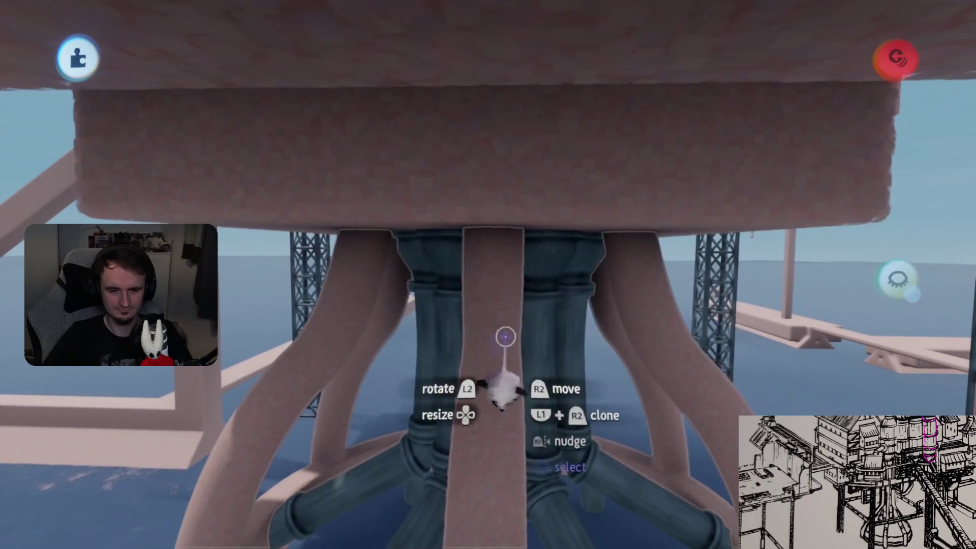
mouse_move(500, 371)
left_mouse_down()
mouse_move(632, 370)
mouse_move(660, 451)
mouse_move(649, 374)
mouse_move(662, 320)
left_mouse_up()
scroll(662, 320, "down", 5)
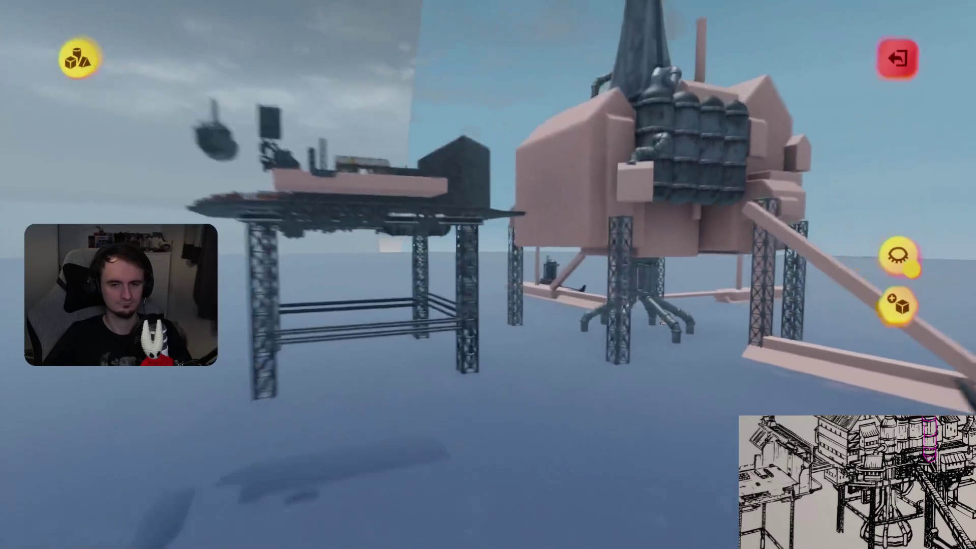
Leave sculpting, lift the pipe-leg group under the platform, and resize it to about 130%
scroll(590, 280, "up", 5)
scroll(590, 279, "up", 5)
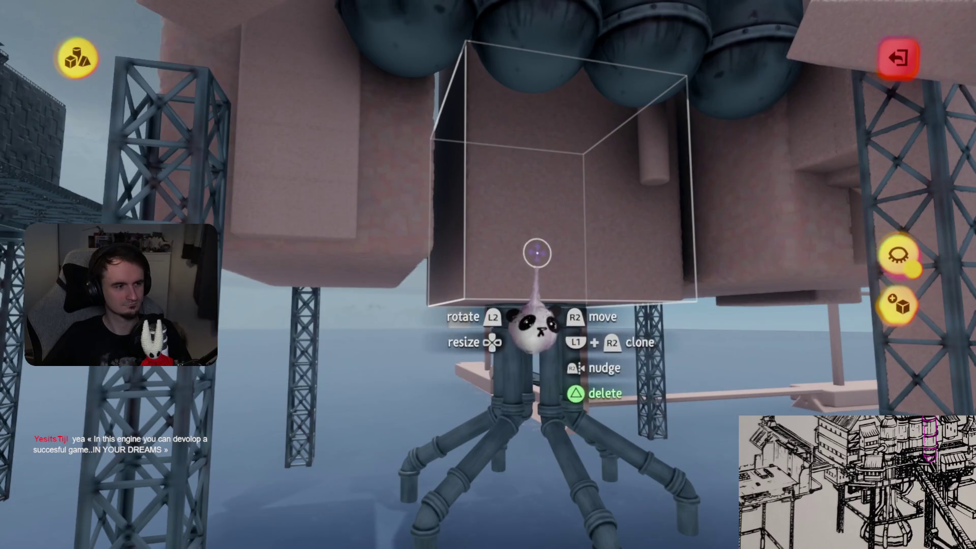
key("Escape")
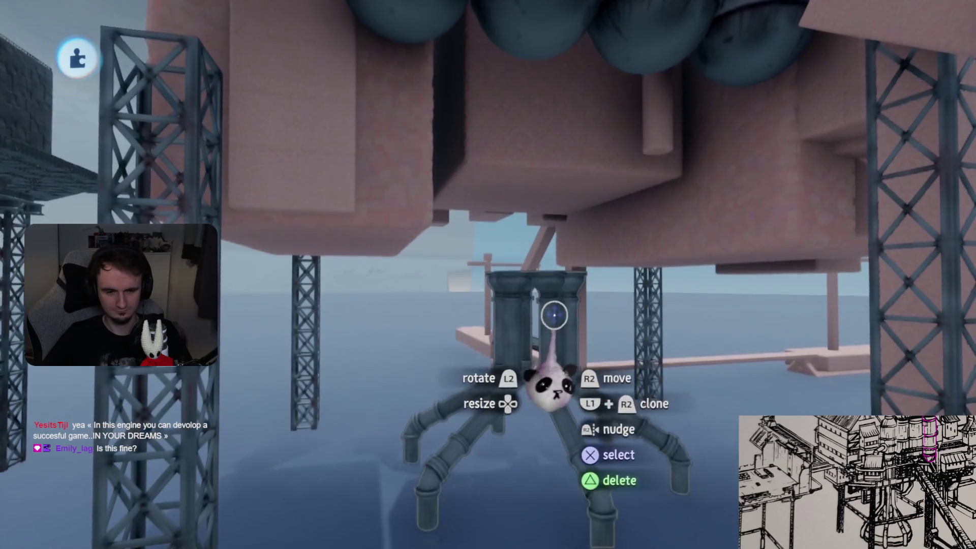
left_click_drag(560, 322, 559, 218)
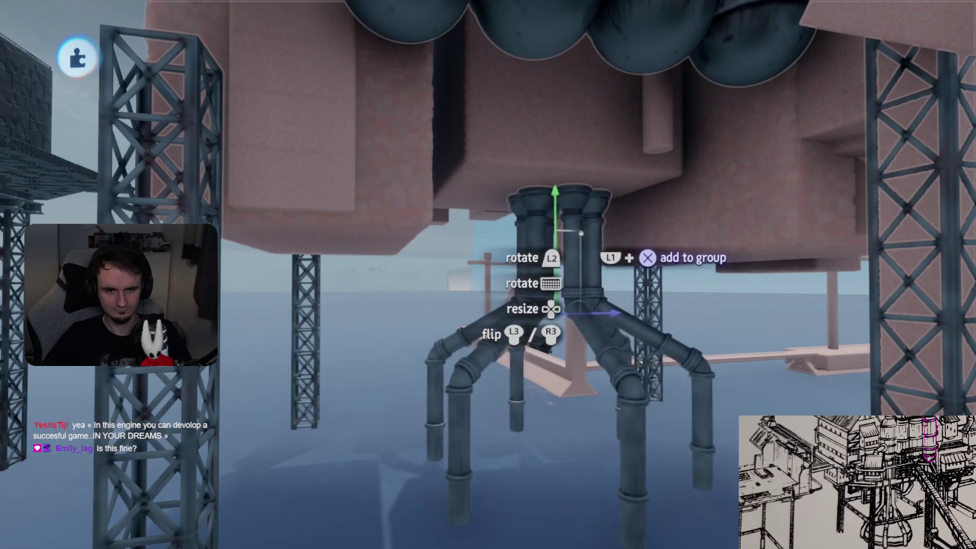
left_click_drag(574, 229, 533, 320)
scroll(534, 315, "down", 10)
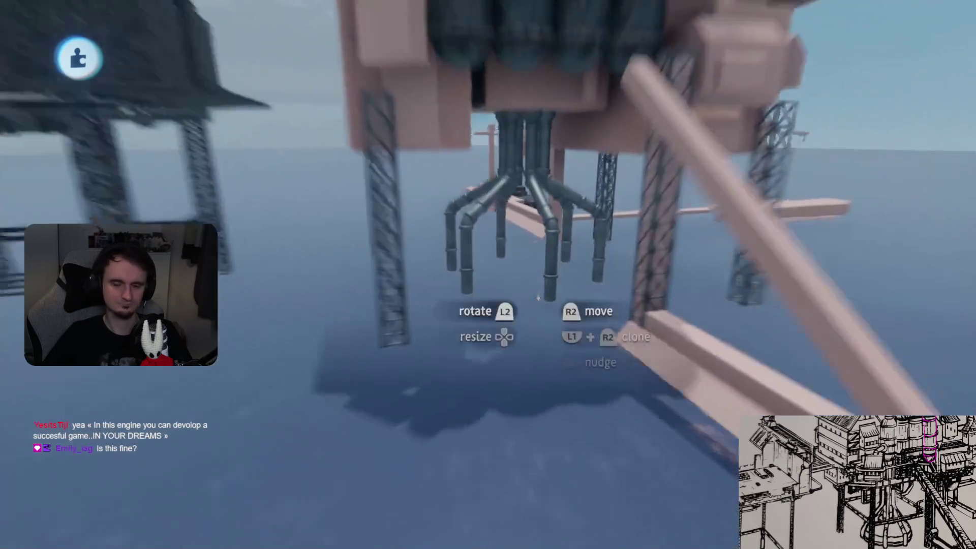
scroll(538, 297, "up", 10)
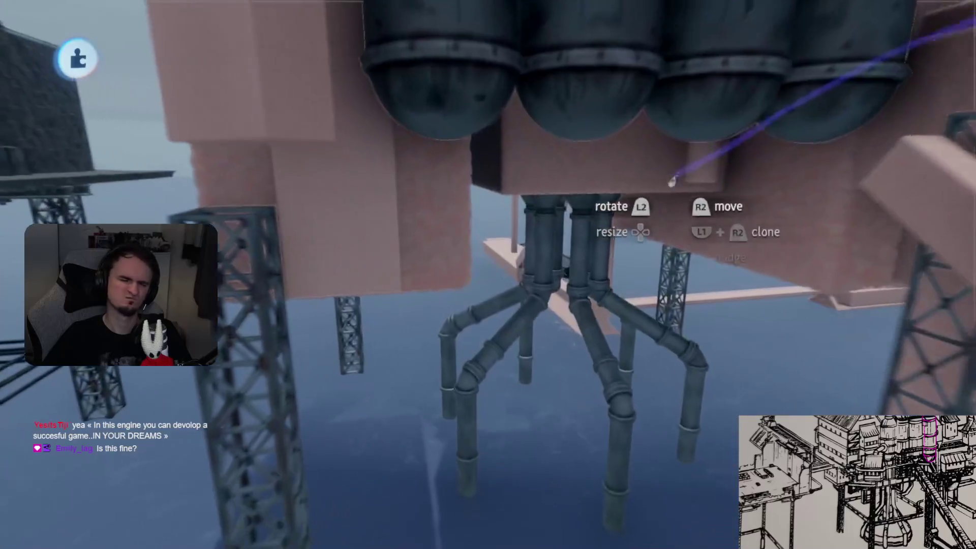
scroll(574, 186, "up", 5)
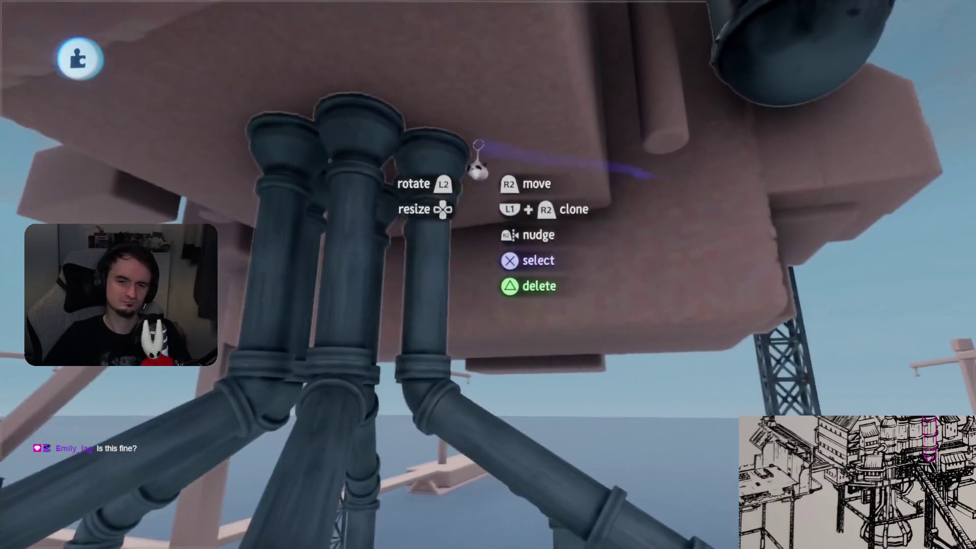
scroll(508, 150, "down", 8)
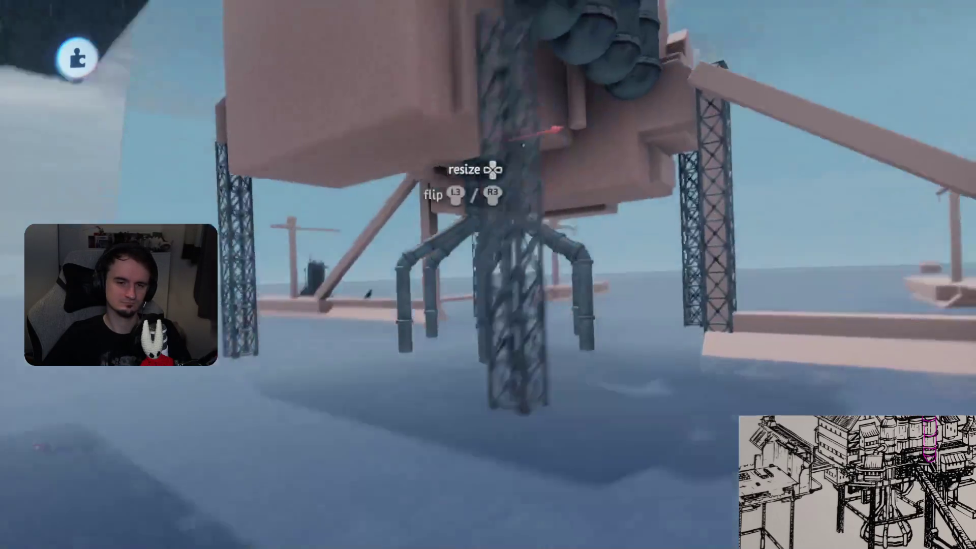
scroll(534, 134, "up", 3)
scroll(531, 135, "down", 3)
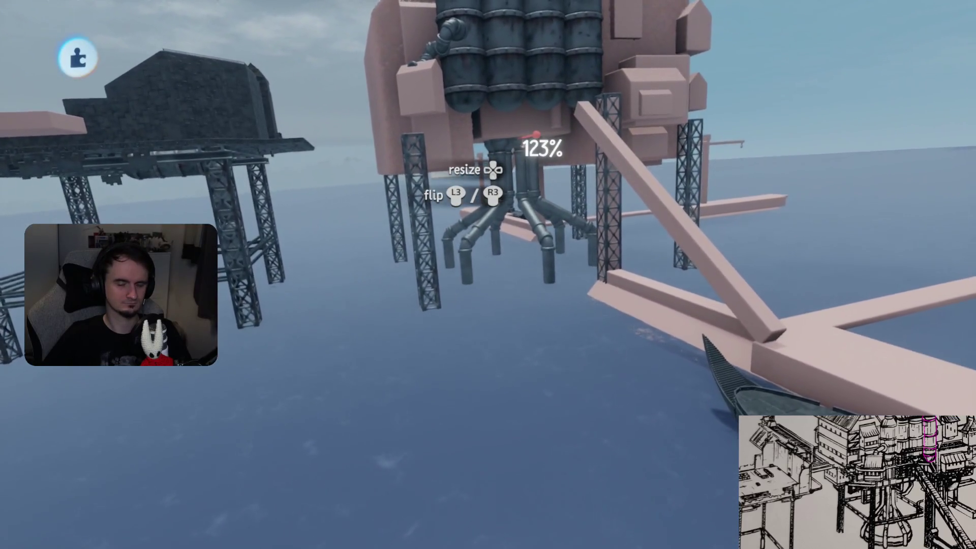
scroll(528, 135, "up", 2)
scroll(526, 136, "up", 6)
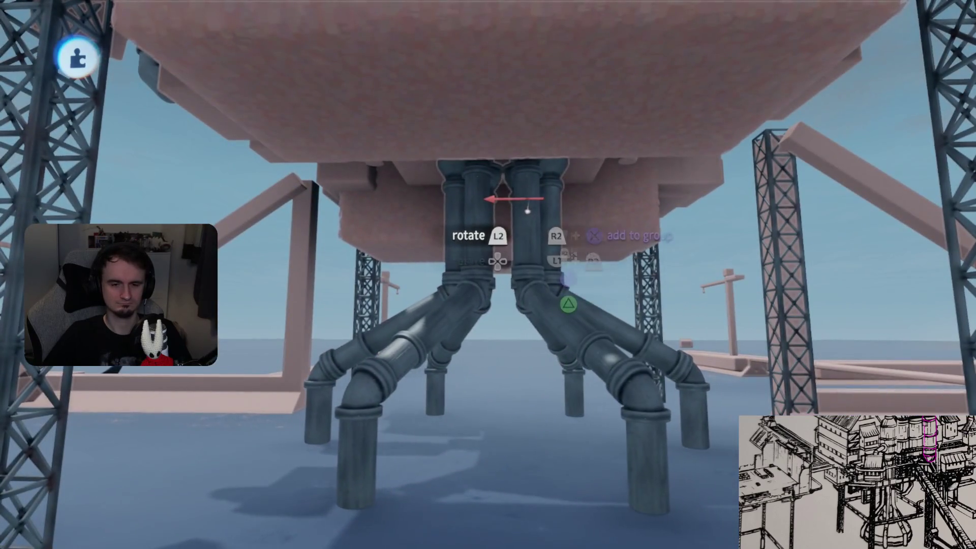
scroll(558, 193, "down", 8)
scroll(531, 205, "down", 6)
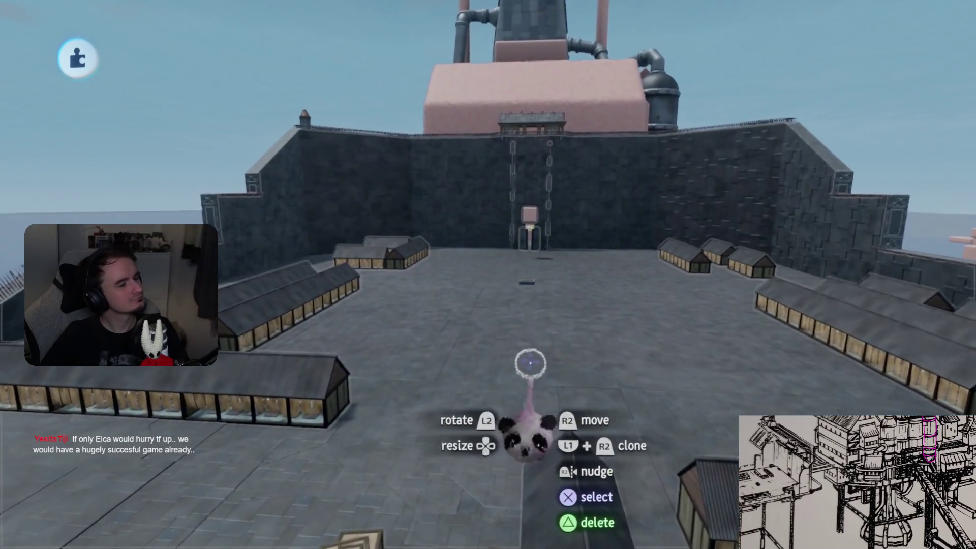
Search for and select the long dark lattice truss stamp
key("Escape")
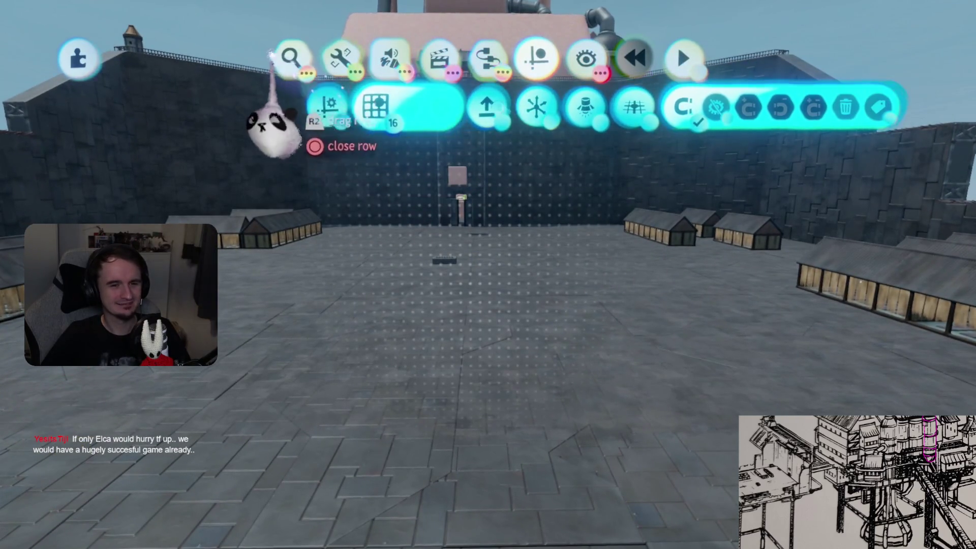
left_click(290, 57)
scroll(305, 356, "down", 3)
left_click(261, 386)
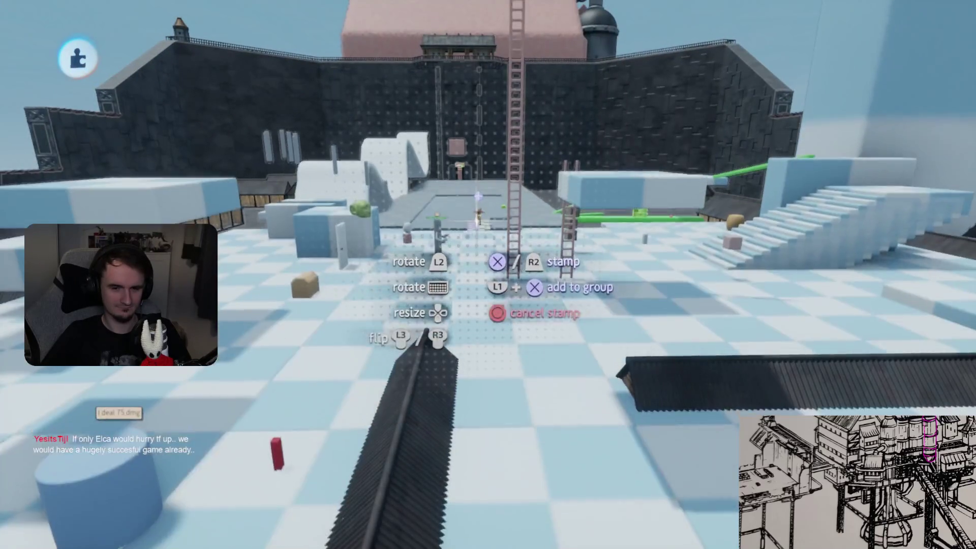
Briefly play-test the level, then bring up the scene menu
key("Escape")
key("Return")
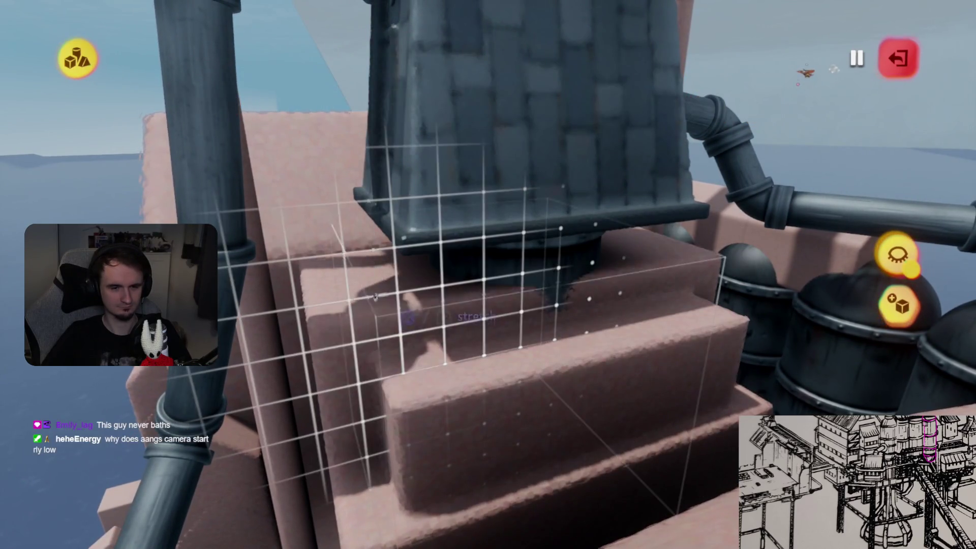
key("Escape")
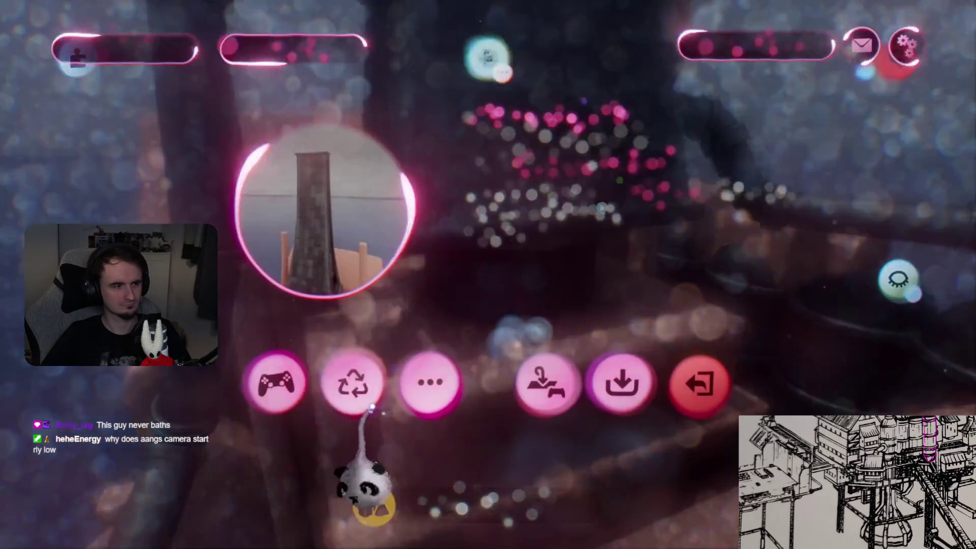
Play the rig, gliding the character past the lattice truss towers, then pause mid-fall
left_click(273, 387)
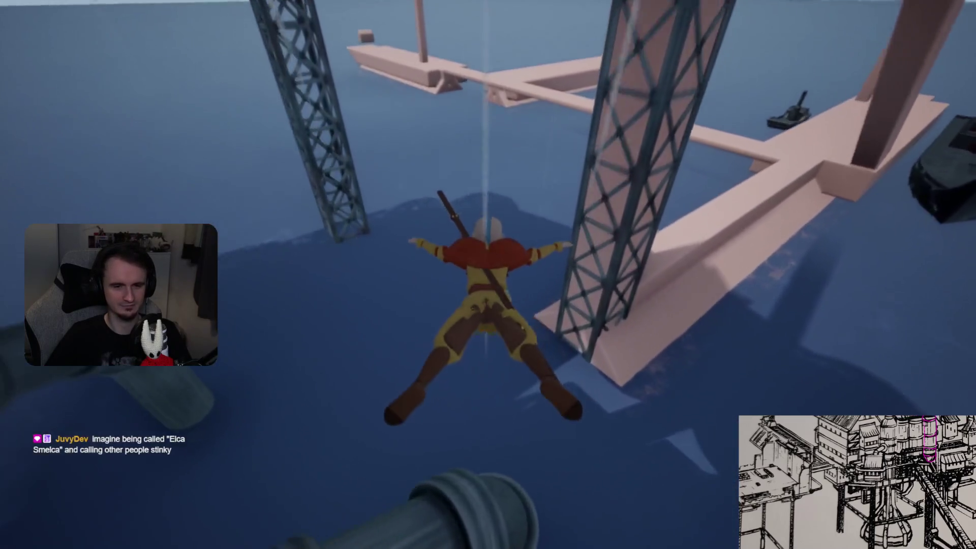
key("Escape")
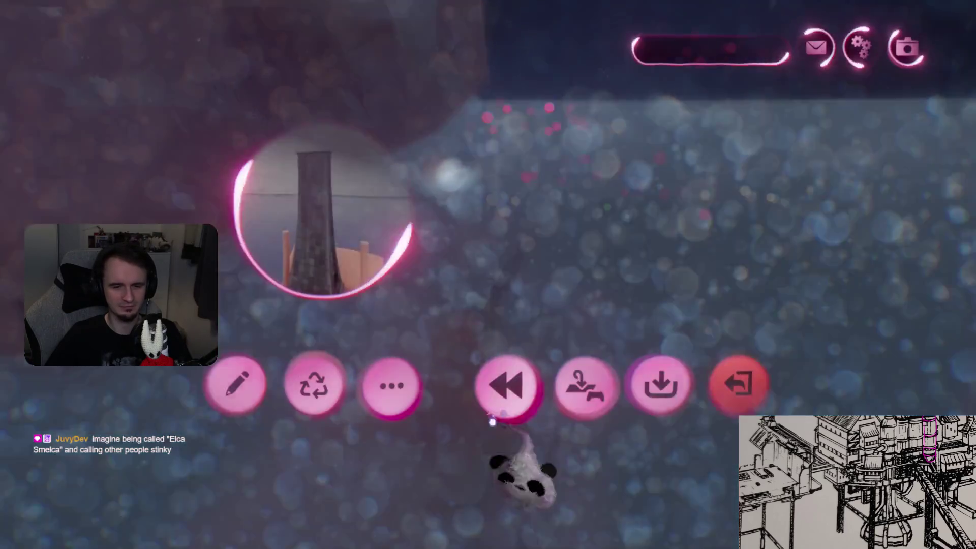
Choose Rewind/Restart in the pause menu to replay from the start
left_click(495, 406)
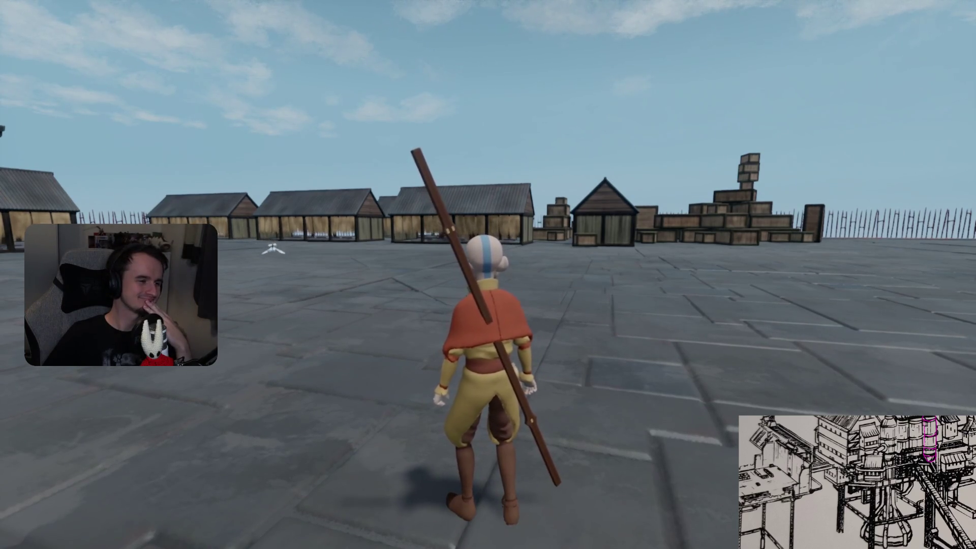
Run the character across the plaza, along the roof ridge and over the tall crate tower
key("w")
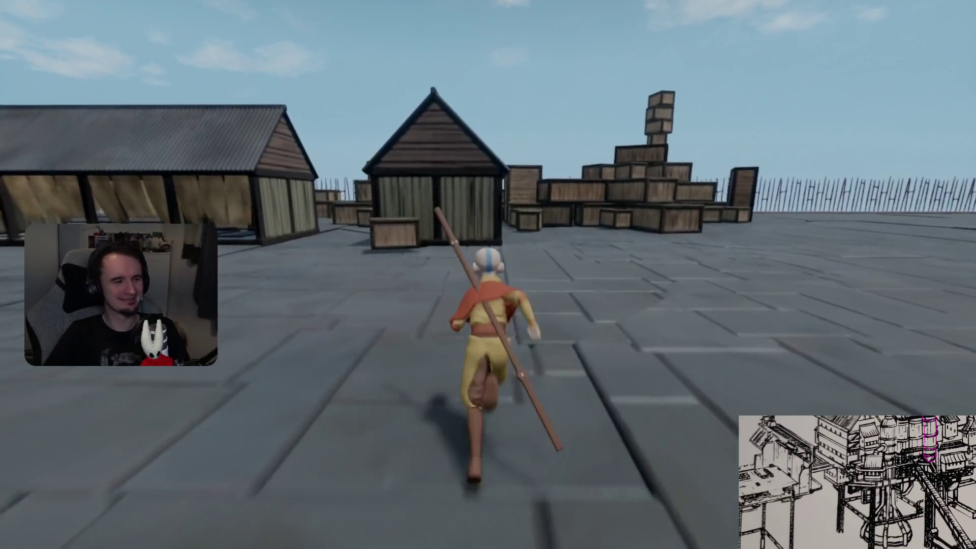
key("space")
key("w")
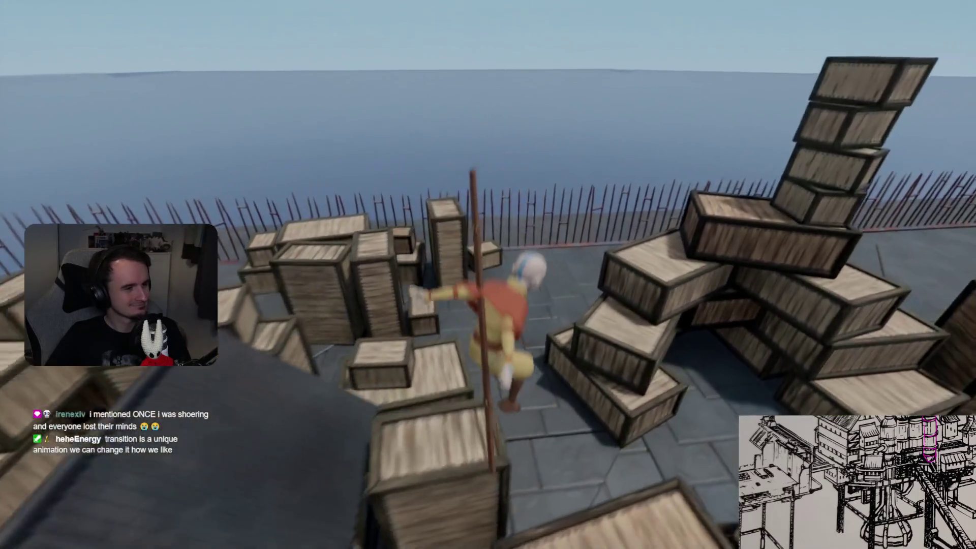
key("space")
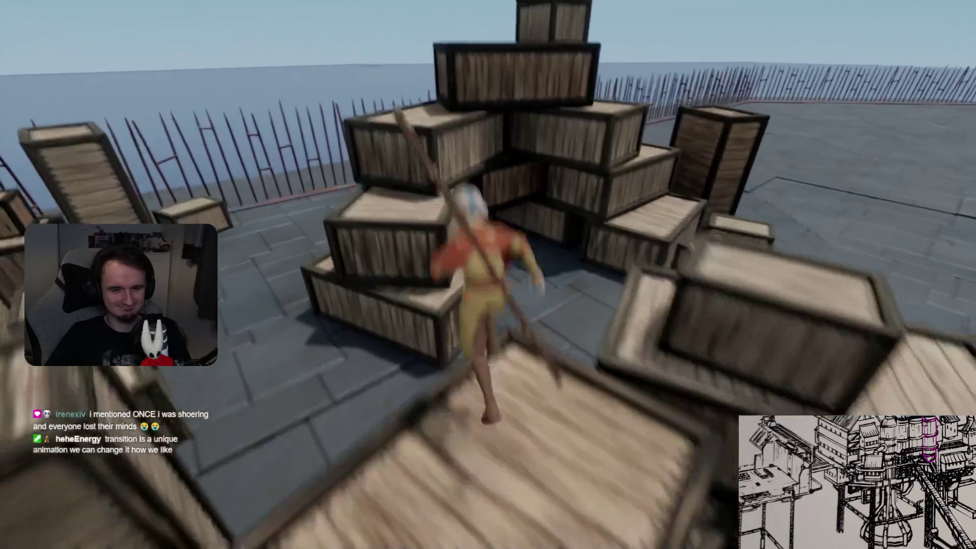
key("space")
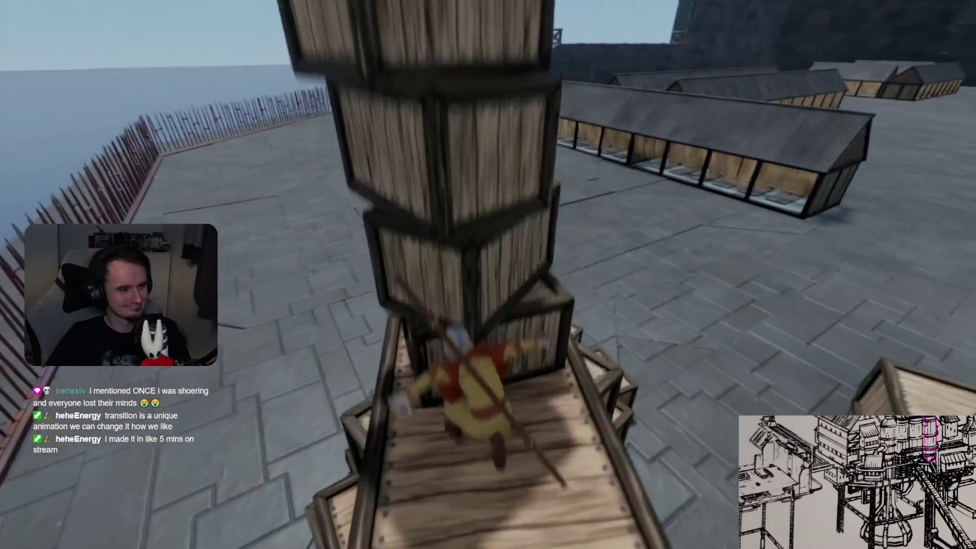
key("space")
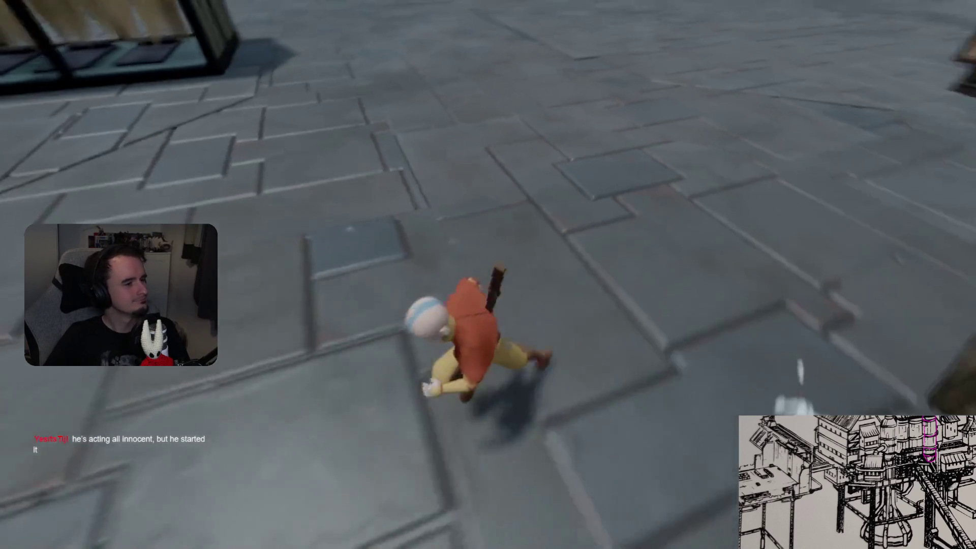
Run through the crate corridor and rooftop lane, then pause and switch back to edit mode
key("w")
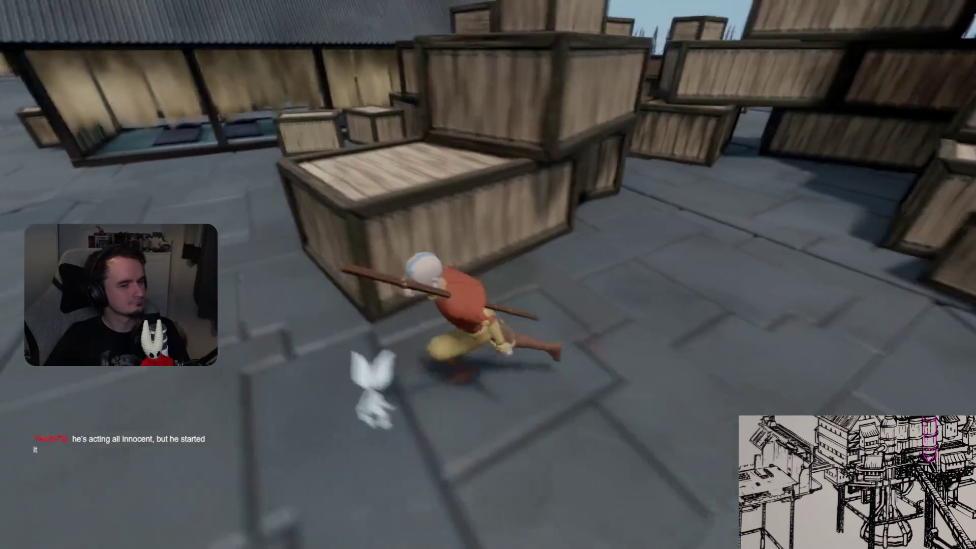
key("space")
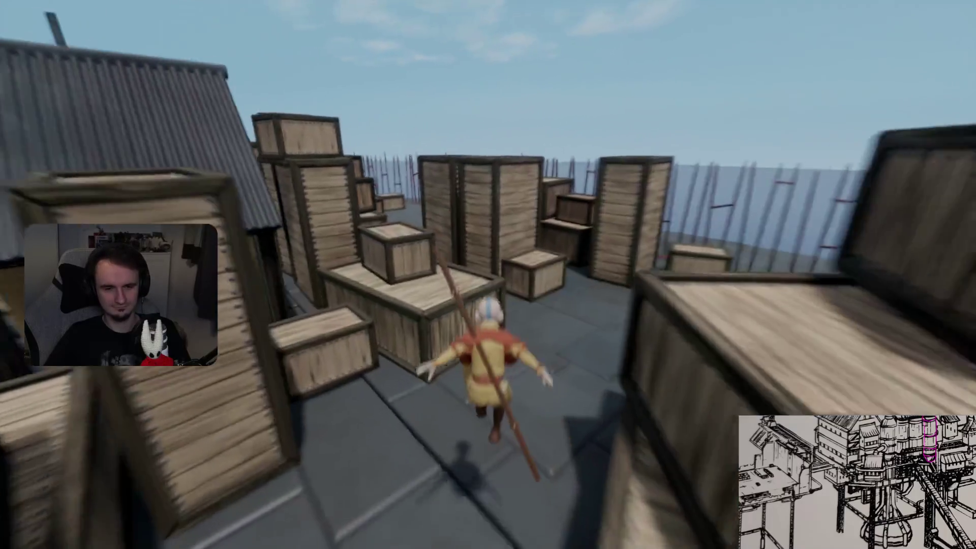
key("w")
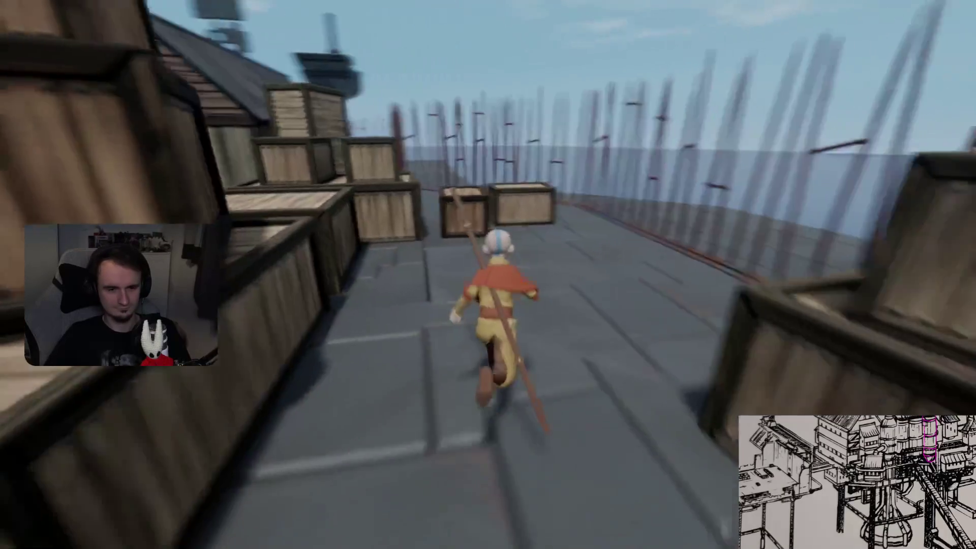
key("space")
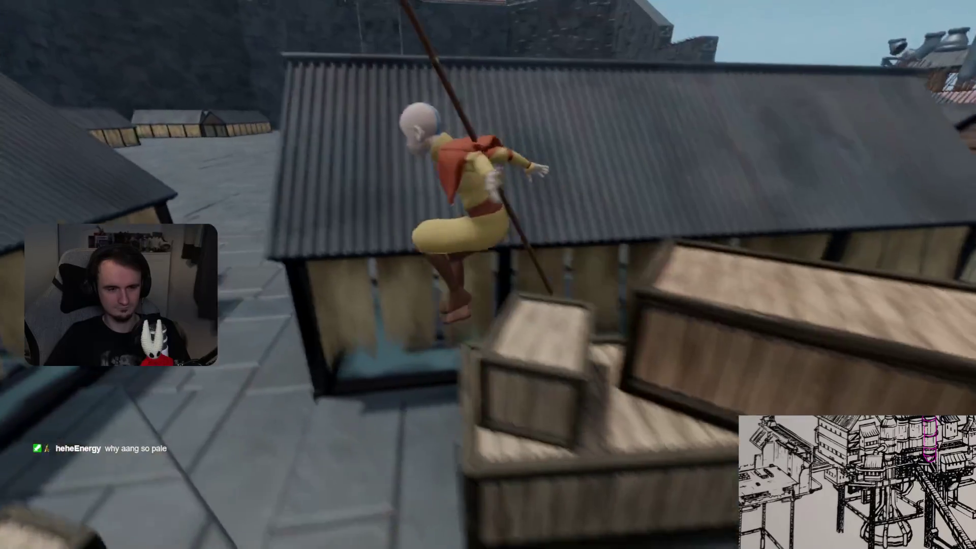
key("space")
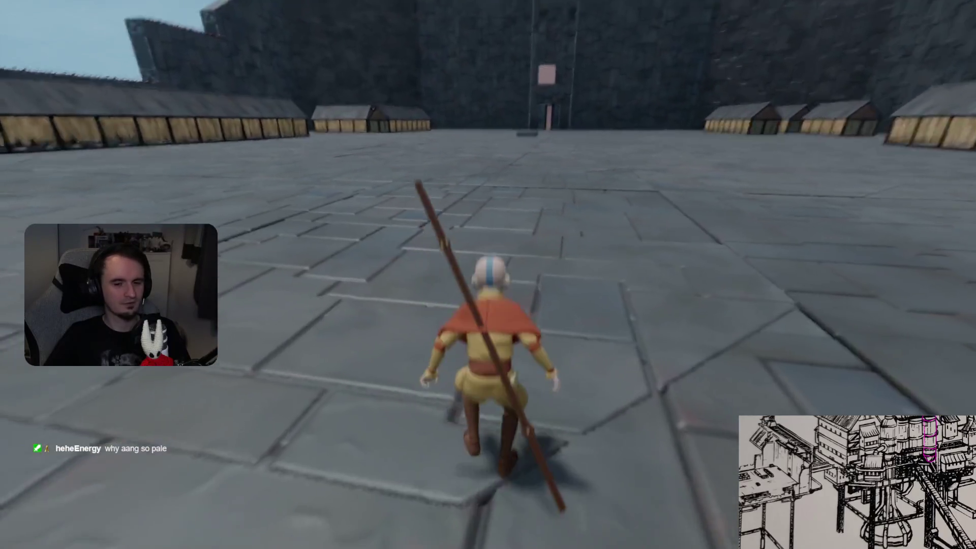
key("a")
key("Escape")
key("Return")
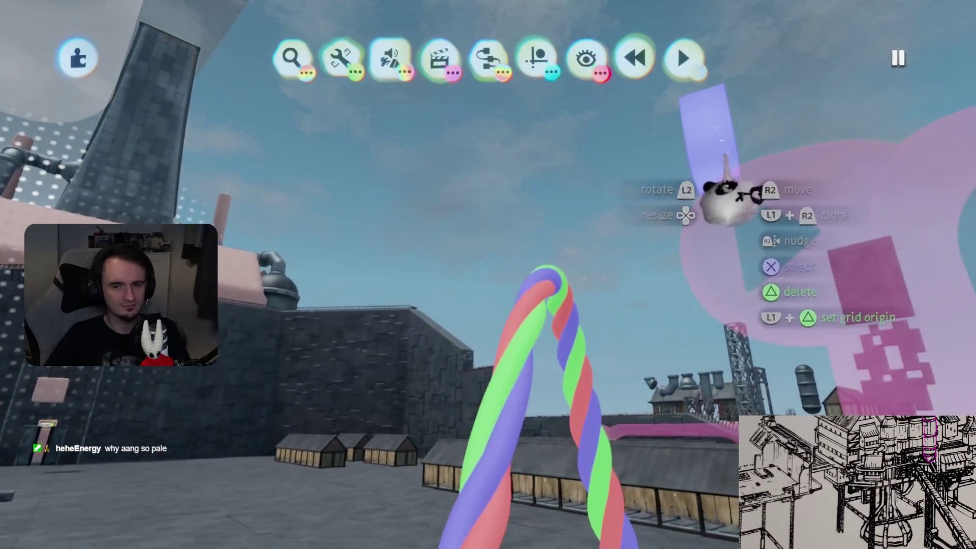
Raise the Grade & Effects saturation, then resume play to check the character's colours
left_click(697, 219)
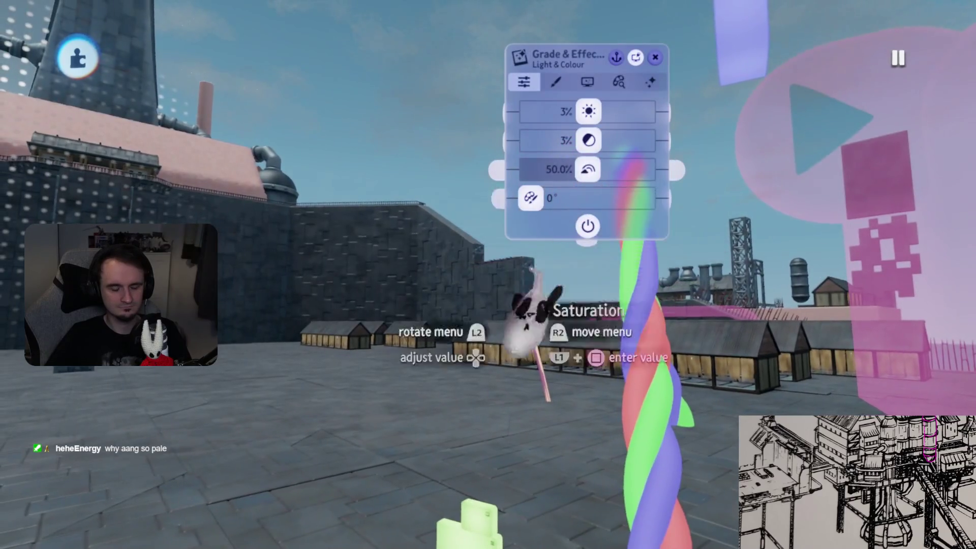
key("Escape")
key("Return")
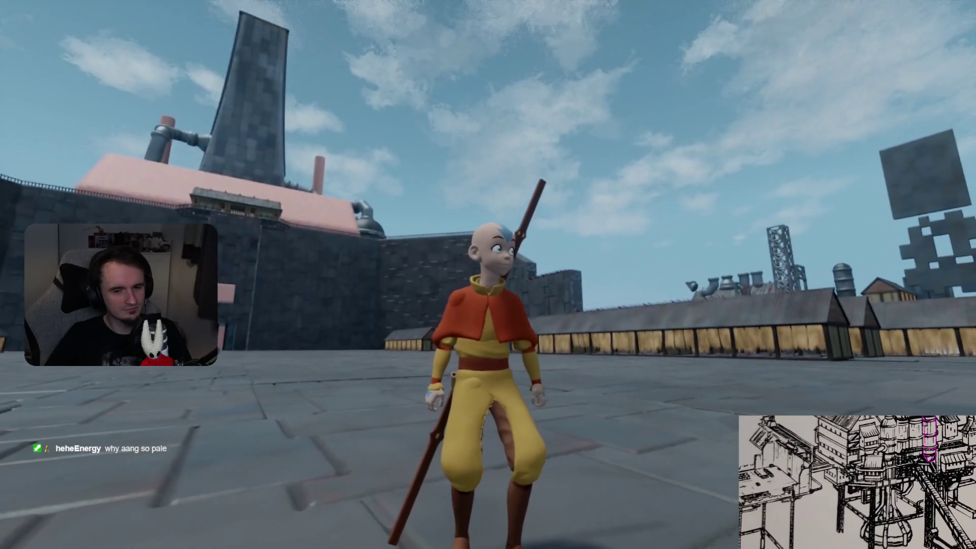
key("Escape")
key("Return")
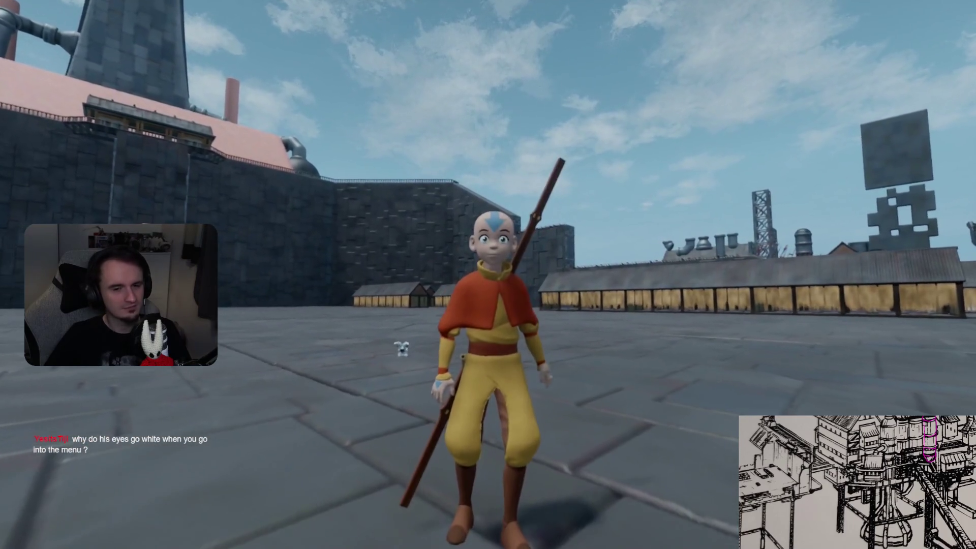
Run briefly across the courtyard, then pause and choose Edit to return to the rig
key("Escape")
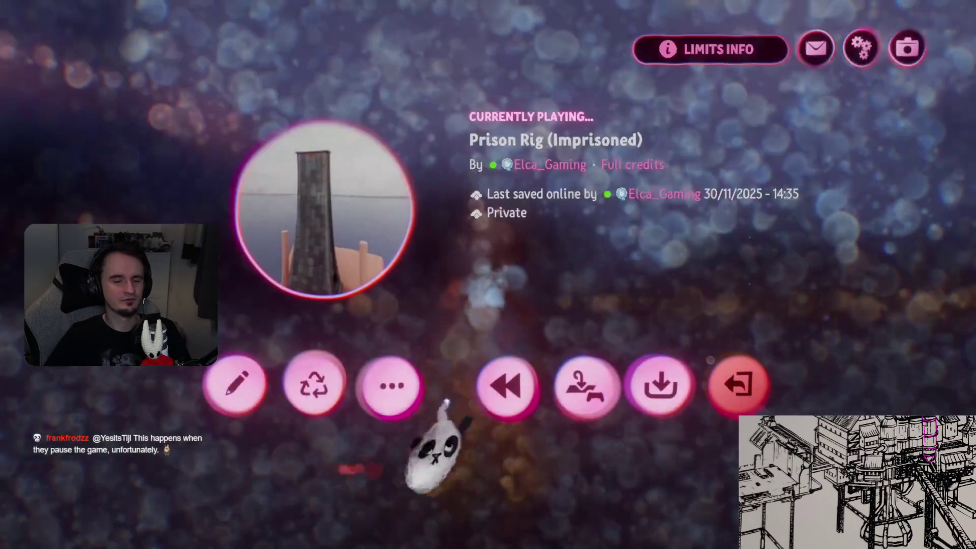
key("Escape")
key("w")
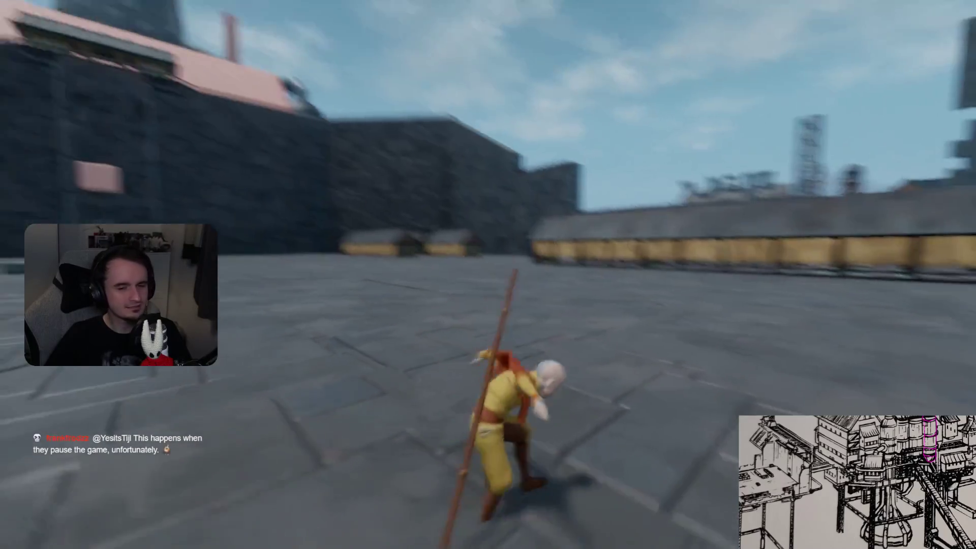
key("Escape")
key("Escape")
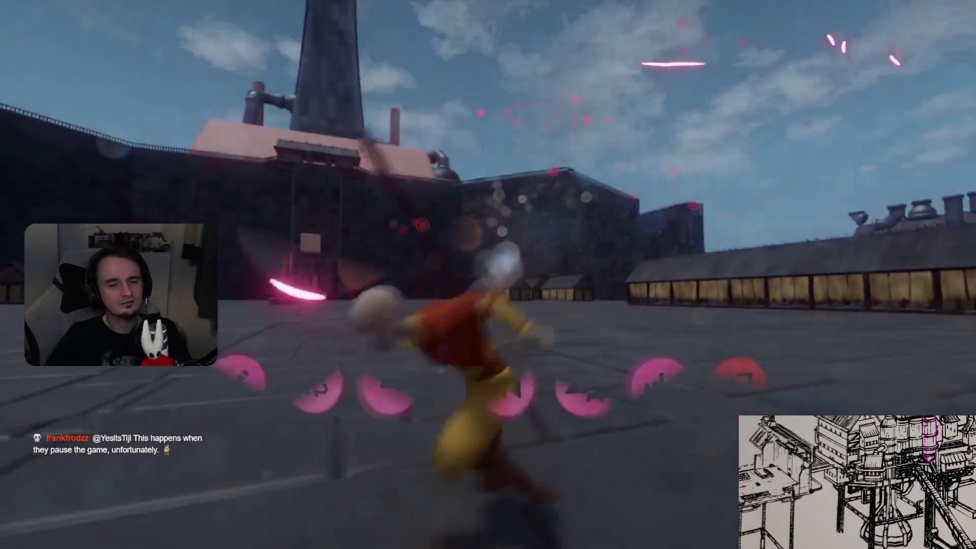
key("Escape")
key("Escape")
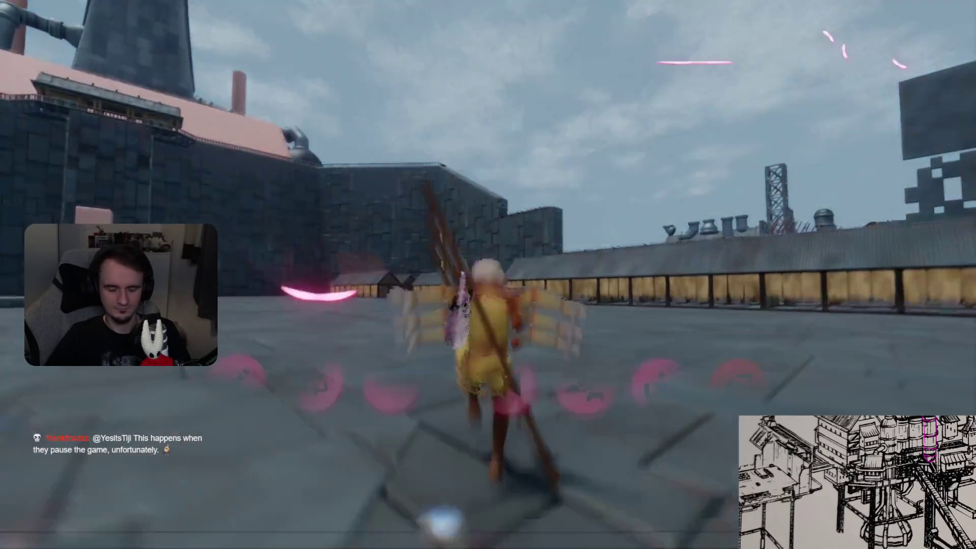
key("Escape")
left_click(249, 378)
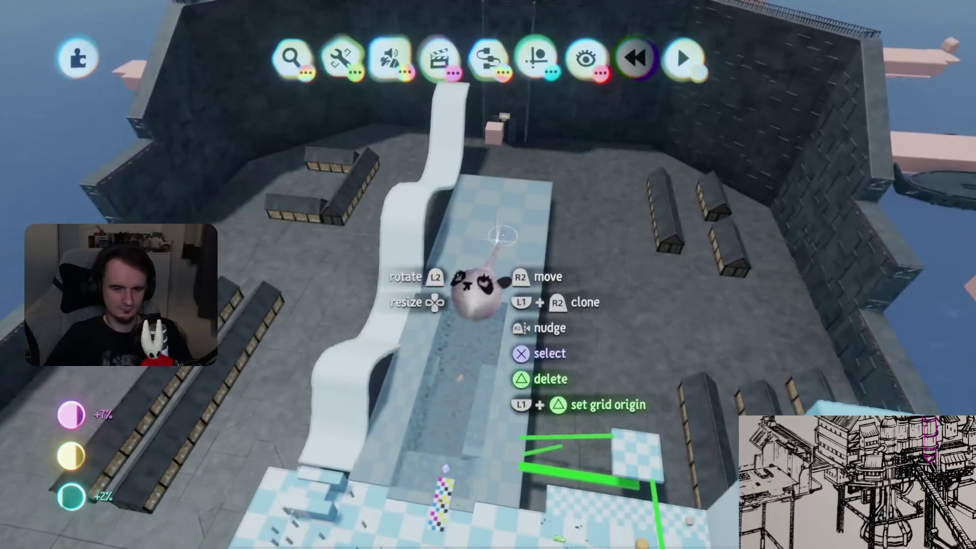
Dismiss the settings panel and confirm the prompt with YES to return to editing
key("Escape")
left_click(595, 327)
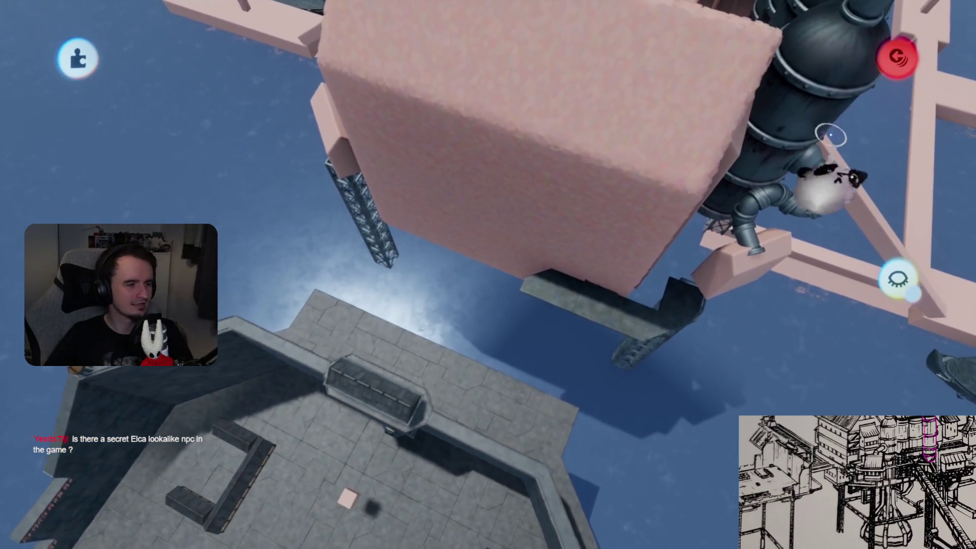
Slide the grey deck slab left under the pink tower toward the neighbouring slab
left_click(497, 277)
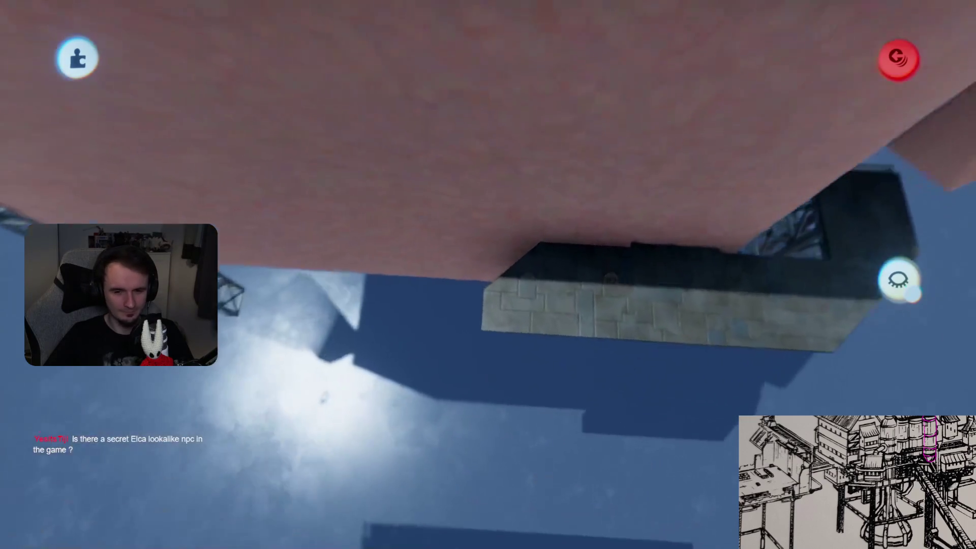
key("Tab")
left_click(631, 325)
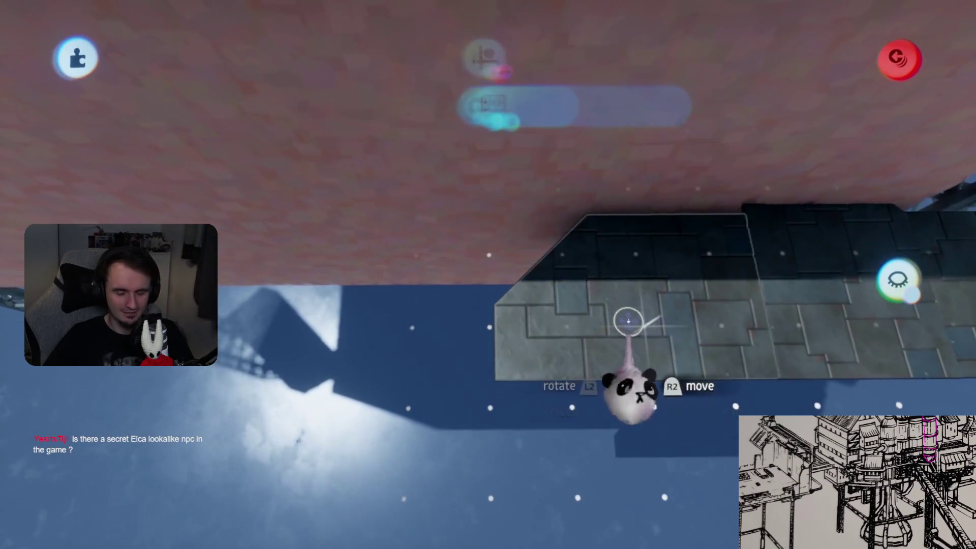
mouse_move(583, 250)
left_mouse_down()
mouse_move(519, 245)
mouse_move(615, 245)
mouse_move(523, 266)
left_mouse_up()
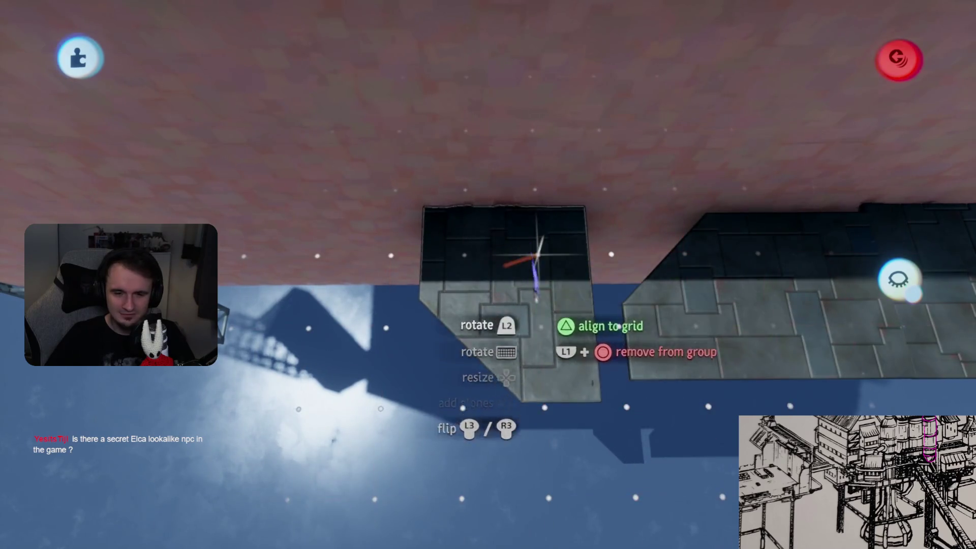
mouse_move(551, 330)
left_mouse_down()
mouse_move(574, 345)
mouse_move(603, 302)
mouse_move(605, 255)
mouse_move(571, 169)
mouse_move(589, 327)
mouse_move(541, 262)
mouse_move(546, 289)
mouse_move(534, 301)
mouse_move(588, 298)
mouse_move(575, 328)
left_mouse_up()
key("Tab")
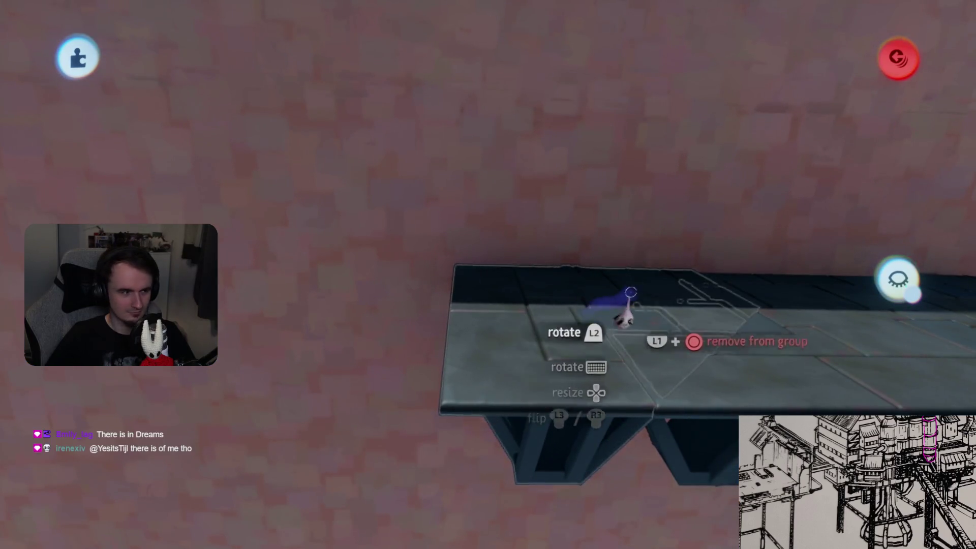
Set a second floor piece down flush beside the first slab
mouse_move(505, 299)
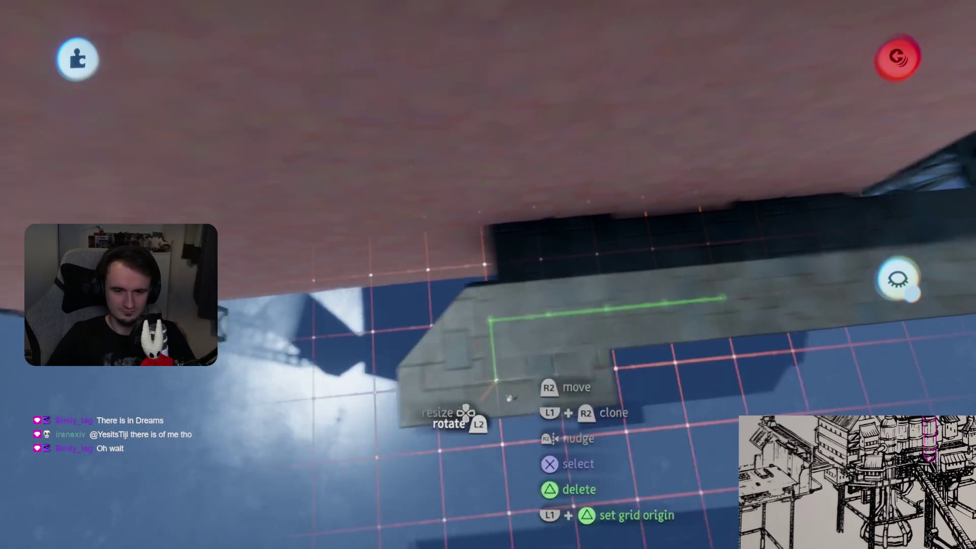
left_click_drag(510, 397, 482, 324)
mouse_move(551, 311)
left_mouse_down()
mouse_move(505, 331)
mouse_move(577, 185)
left_mouse_up()
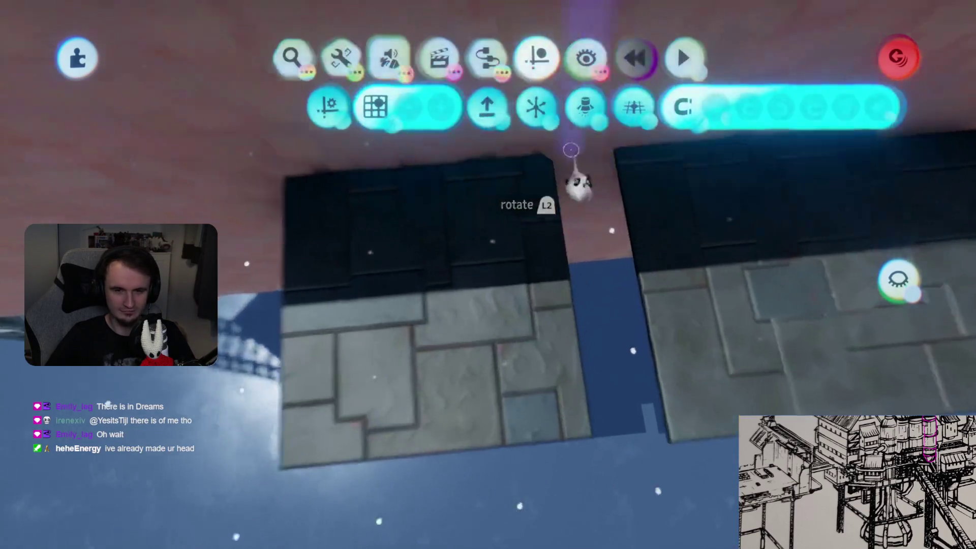
mouse_move(501, 279)
left_mouse_down()
mouse_move(399, 294)
mouse_move(472, 297)
mouse_move(505, 275)
mouse_move(505, 261)
mouse_move(533, 272)
mouse_move(549, 350)
mouse_move(533, 305)
mouse_move(532, 330)
mouse_move(528, 273)
left_mouse_up()
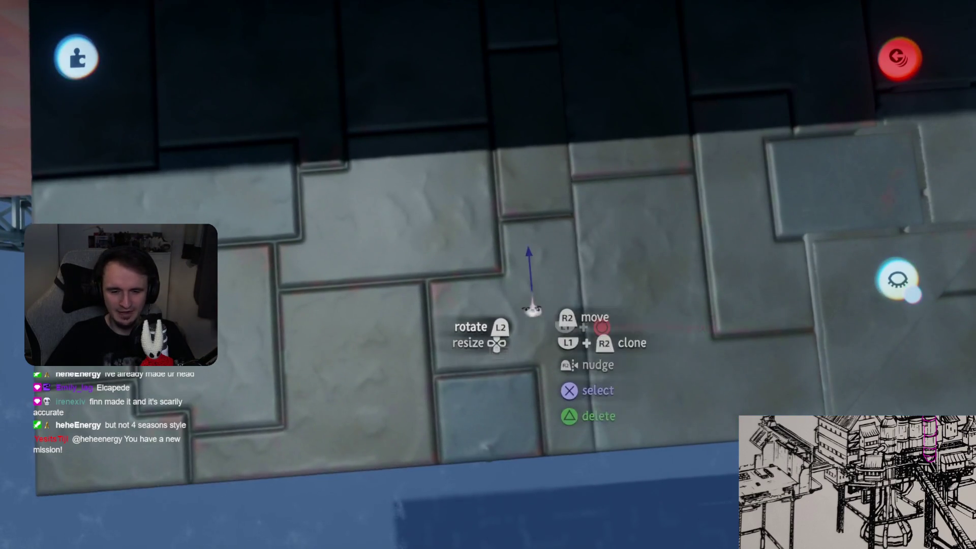
key("Tab")
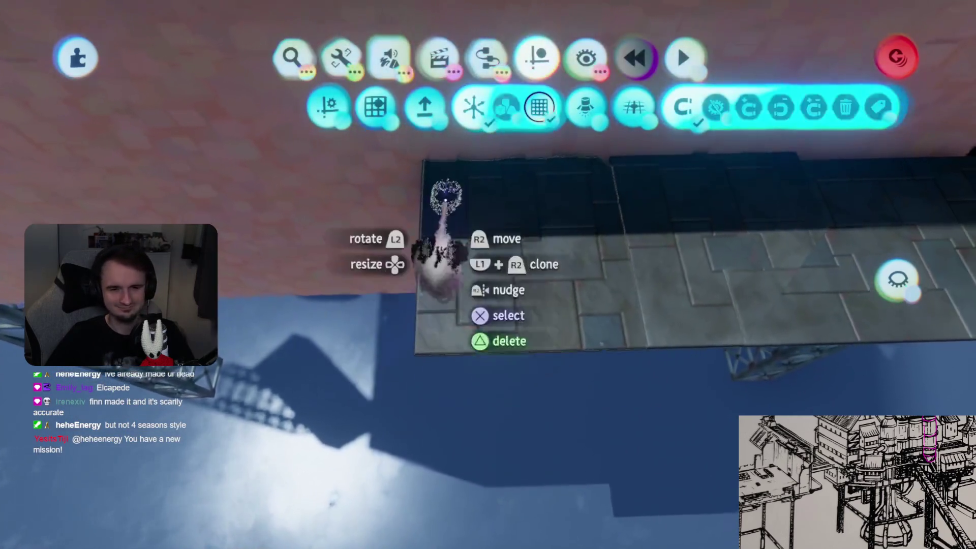
Grid-snap the floor piece and lift it up against the slab's lower-left edge
key("Escape")
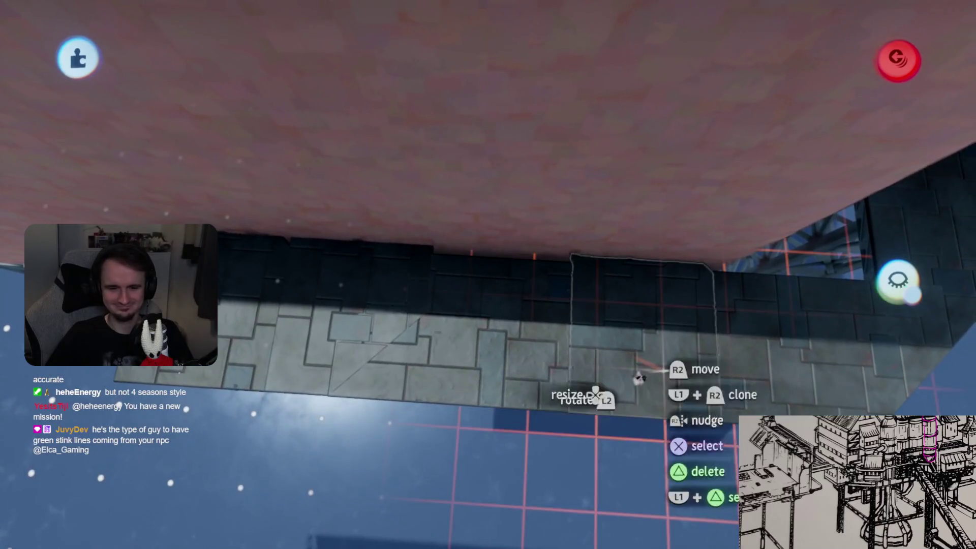
mouse_move(636, 375)
left_mouse_down()
mouse_move(472, 297)
mouse_move(577, 295)
mouse_move(518, 295)
mouse_move(577, 338)
mouse_move(746, 351)
mouse_move(625, 340)
mouse_move(600, 356)
mouse_move(516, 297)
left_mouse_up()
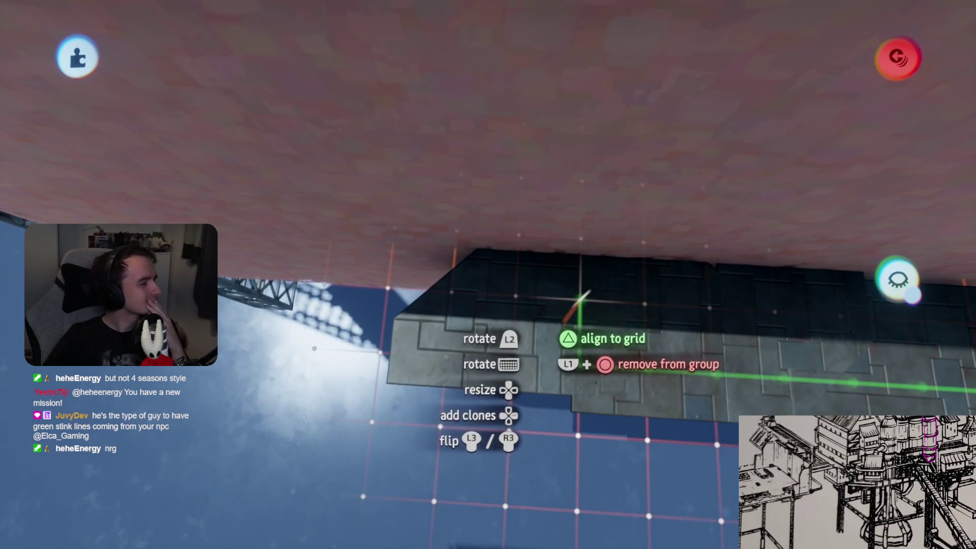
mouse_move(579, 304)
left_mouse_down()
mouse_move(391, 292)
mouse_move(271, 320)
mouse_move(508, 432)
mouse_move(630, 305)
mouse_move(442, 325)
mouse_move(574, 305)
mouse_move(538, 287)
mouse_move(540, 188)
left_mouse_up()
mouse_move(513, 308)
left_mouse_down()
mouse_move(584, 295)
mouse_move(514, 285)
mouse_move(518, 364)
mouse_move(529, 366)
mouse_move(620, 227)
left_mouse_up()
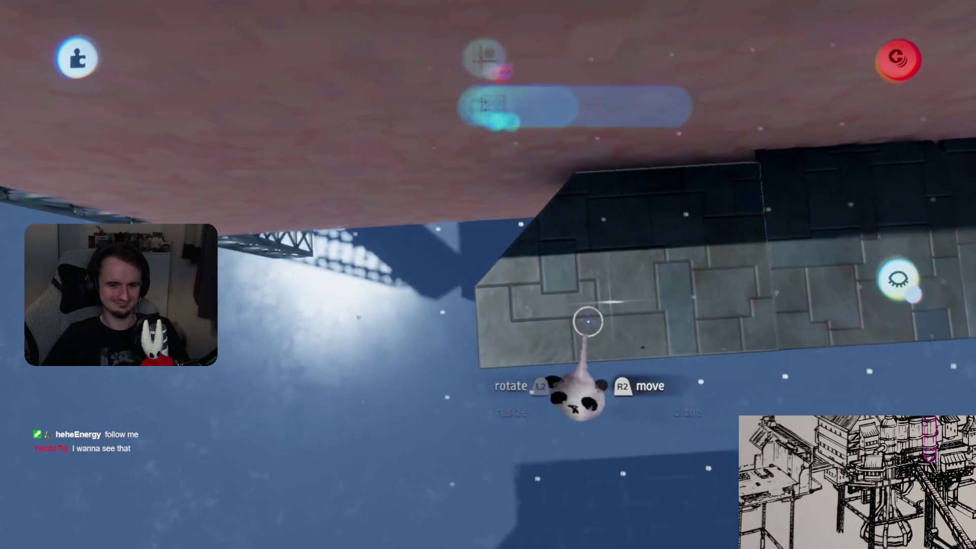
mouse_move(588, 322)
left_mouse_down()
mouse_move(592, 301)
mouse_move(549, 278)
mouse_move(555, 285)
left_mouse_up()
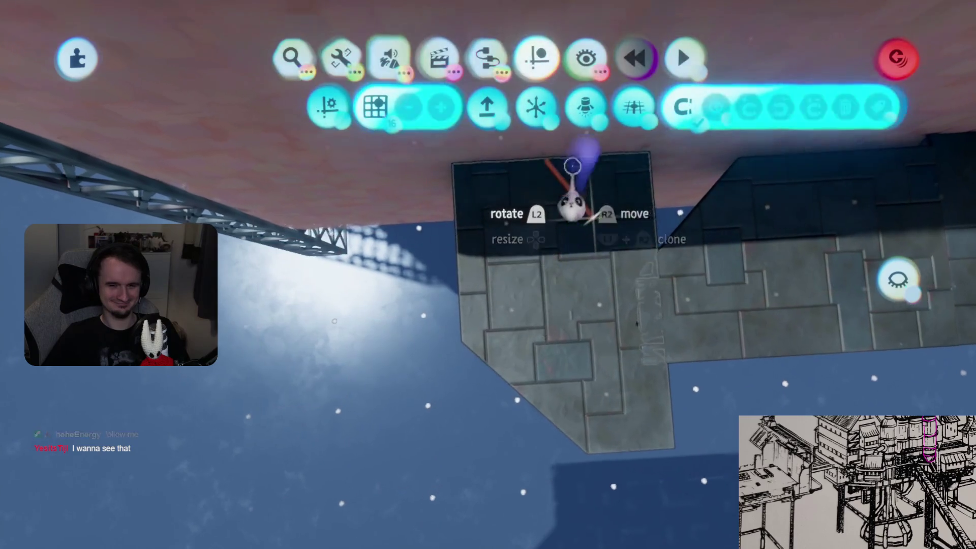
mouse_move(565, 335)
left_mouse_down()
mouse_move(552, 235)
mouse_move(566, 224)
mouse_move(539, 241)
left_mouse_up()
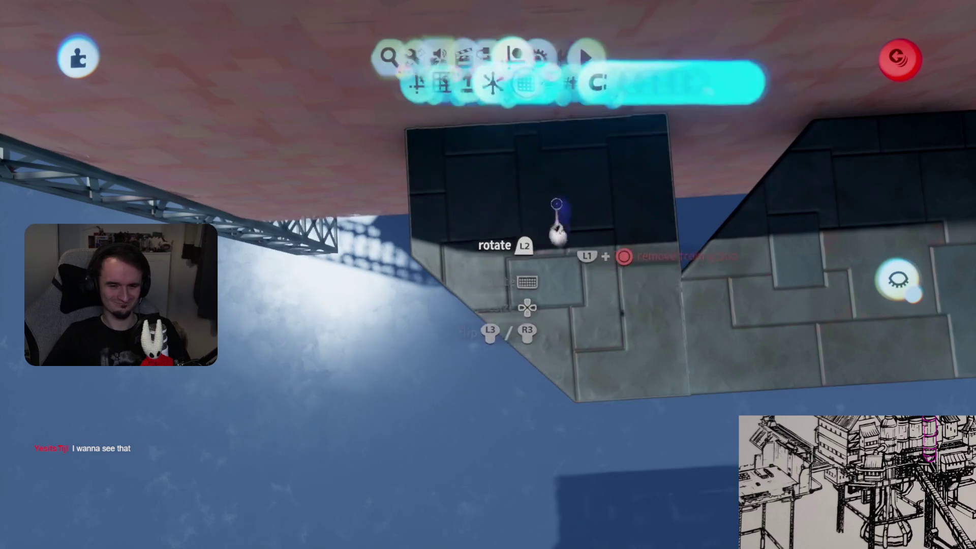
Realign the slab block and shift it left along the truss
mouse_move(652, 310)
left_mouse_down()
mouse_move(540, 283)
mouse_move(644, 277)
mouse_move(664, 327)
mouse_move(693, 272)
mouse_move(661, 275)
left_mouse_up()
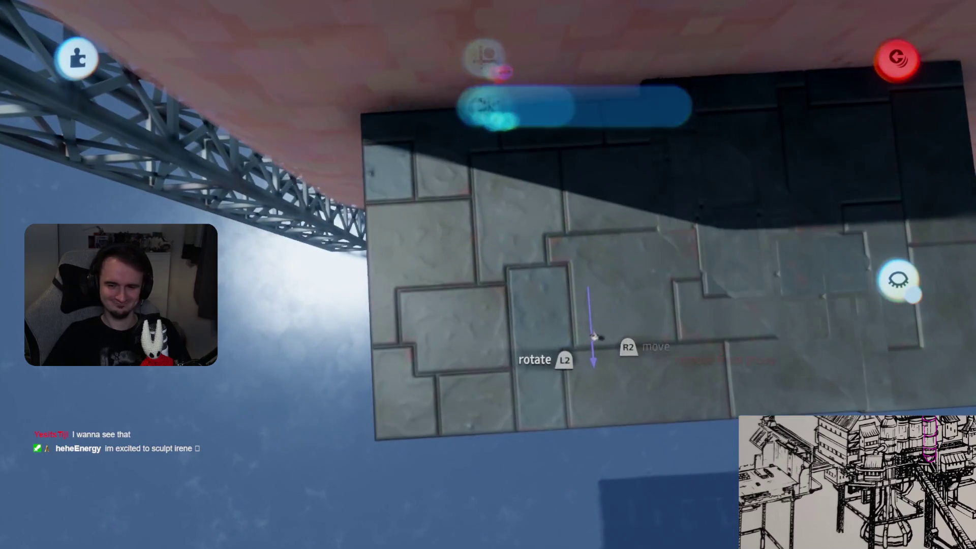
scroll(566, 395, "up", 3)
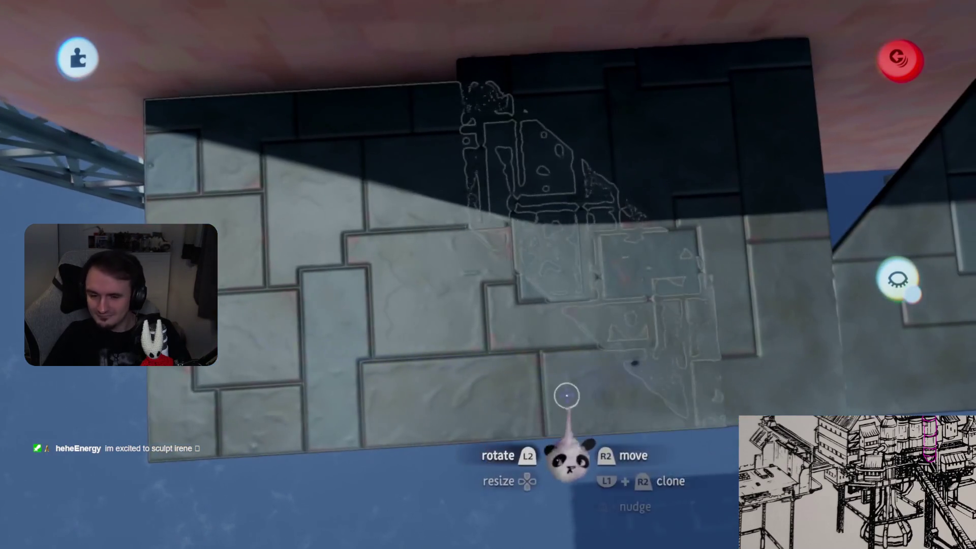
mouse_move(566, 395)
left_mouse_down()
mouse_move(523, 404)
mouse_move(562, 374)
left_mouse_up()
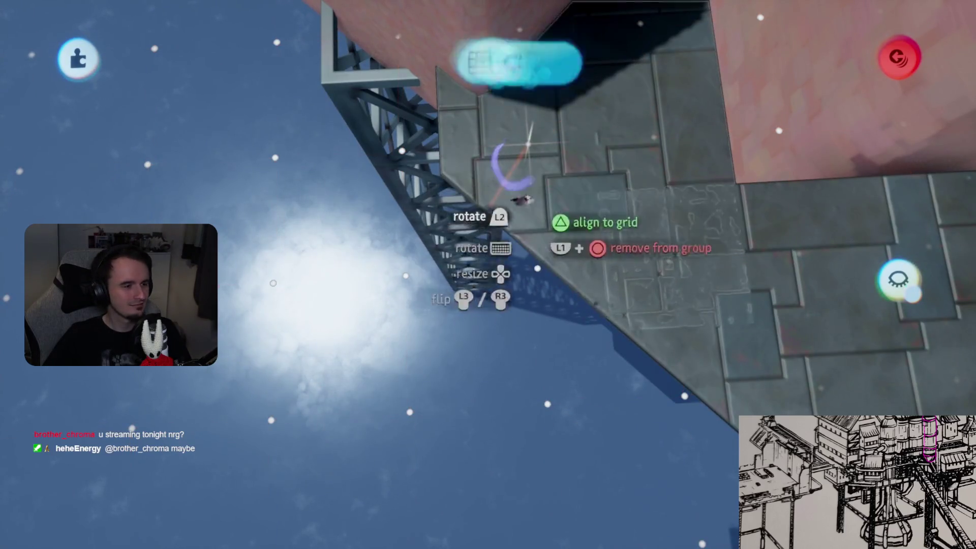
key("Escape")
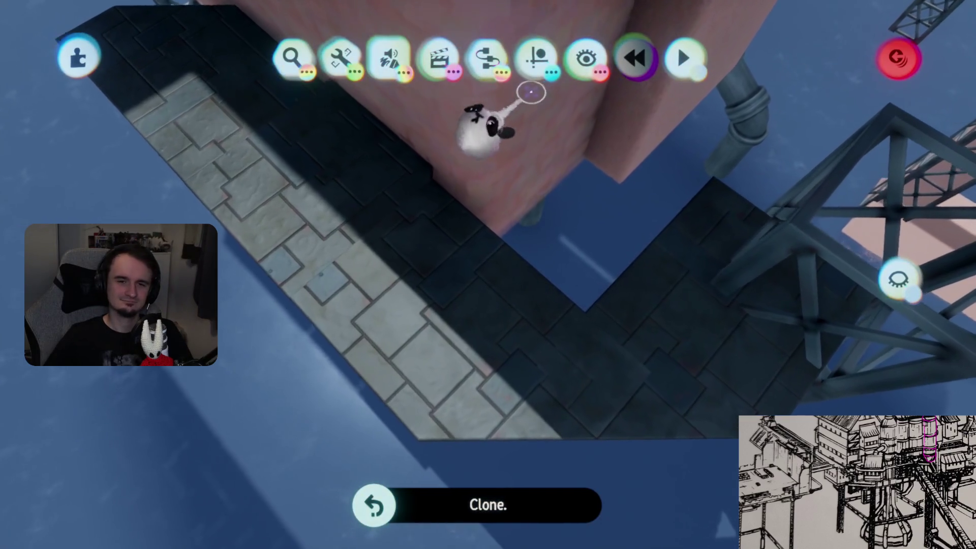
Set the cloned slab group in place using grid snapping
left_click(536, 56)
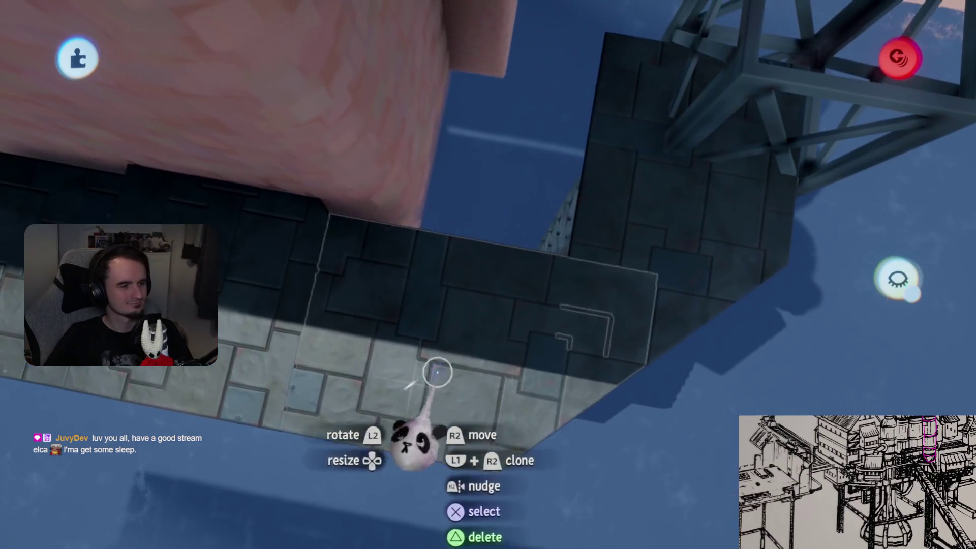
mouse_move(436, 374)
left_mouse_down()
mouse_move(522, 261)
mouse_move(521, 272)
left_mouse_up()
left_click_drag(446, 171, 496, 163)
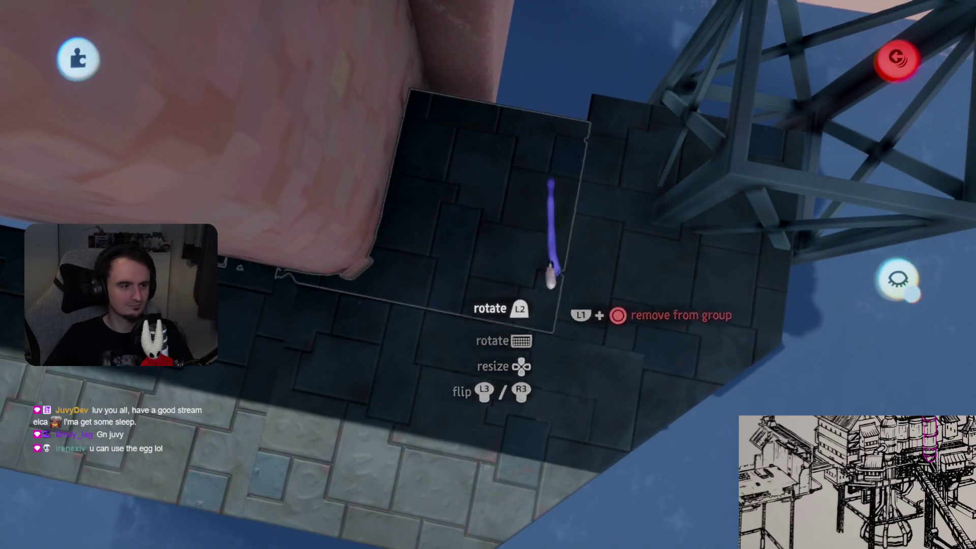
scroll(551, 276, "down", 5)
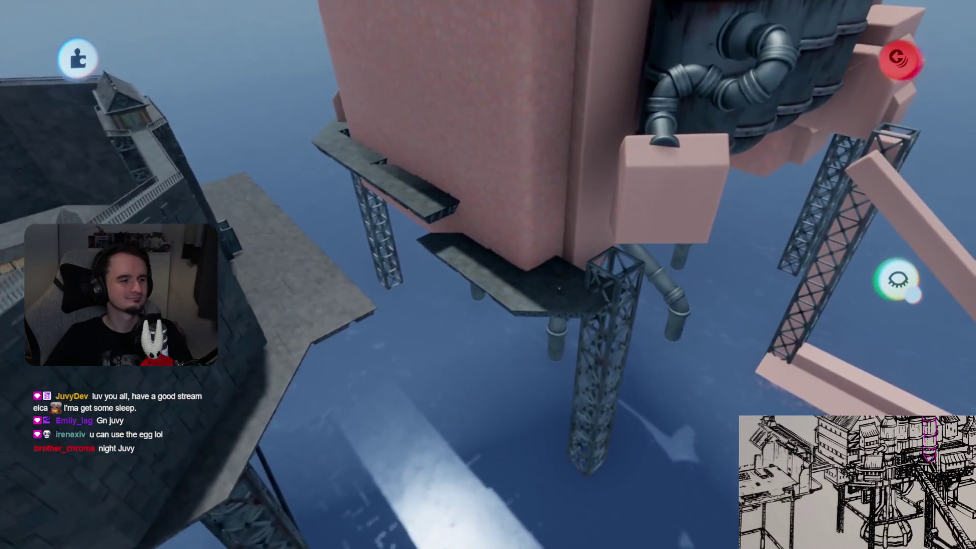
scroll(559, 288, "up", 5)
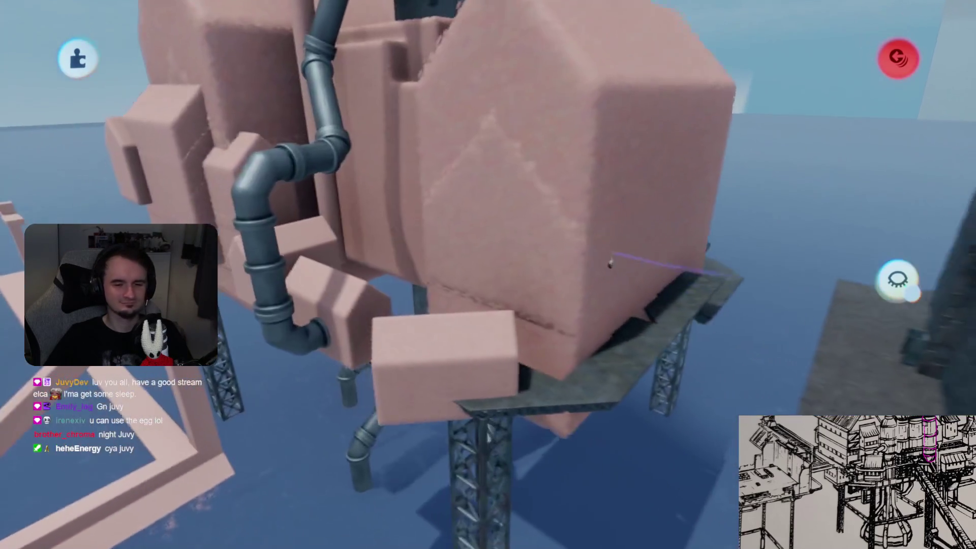
scroll(610, 263, "up", 3)
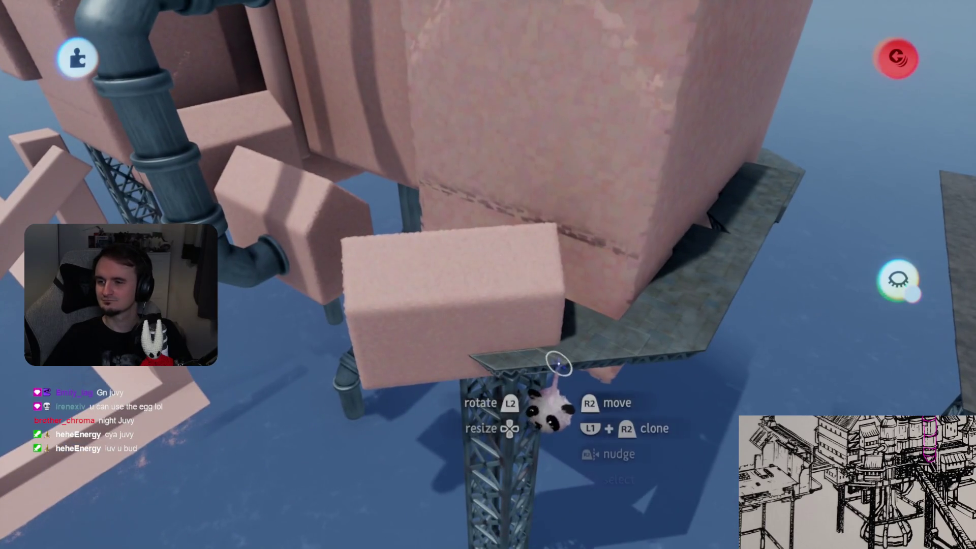
scroll(559, 362, "left", 5)
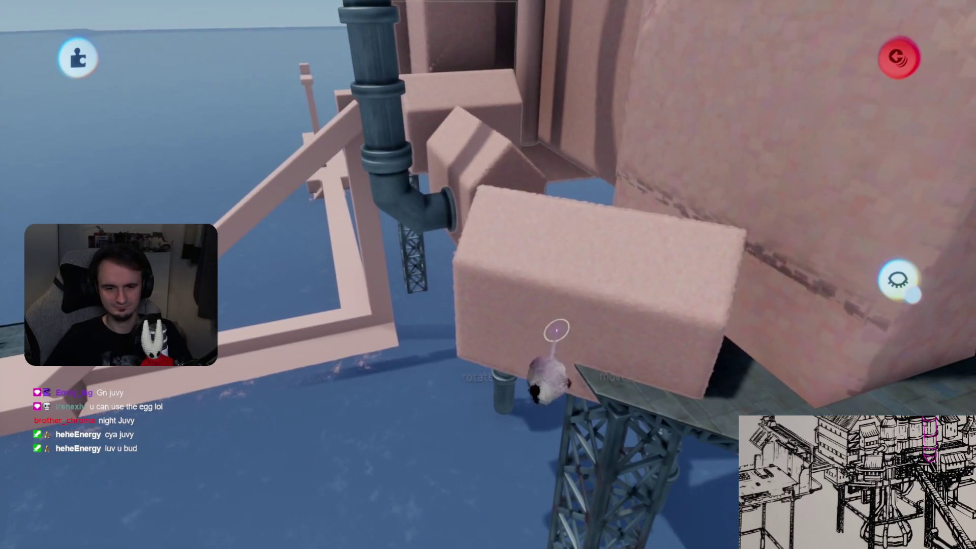
Exit sculpt mode and select the platform atop the truss leg under the next tower
key("Escape")
scroll(564, 338, "down", 3)
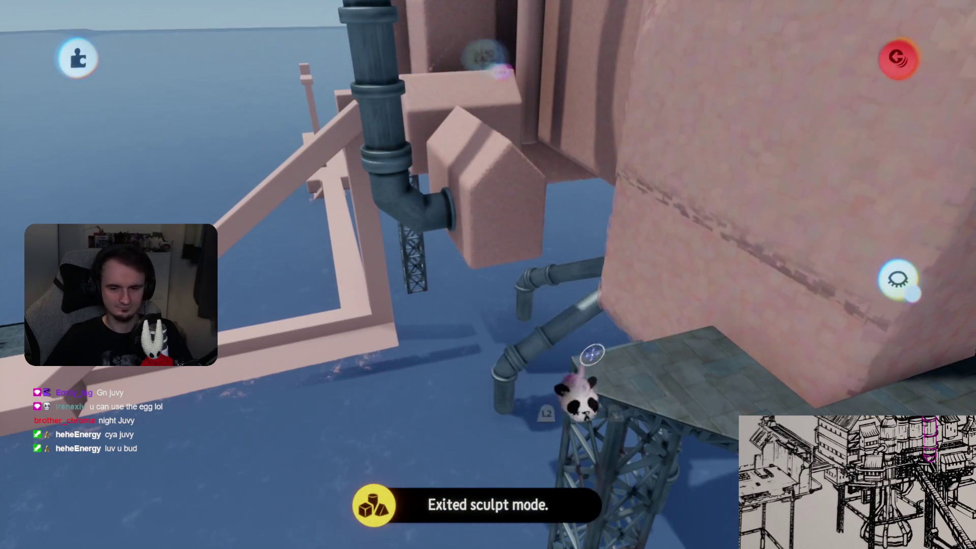
scroll(601, 324, "up", 5)
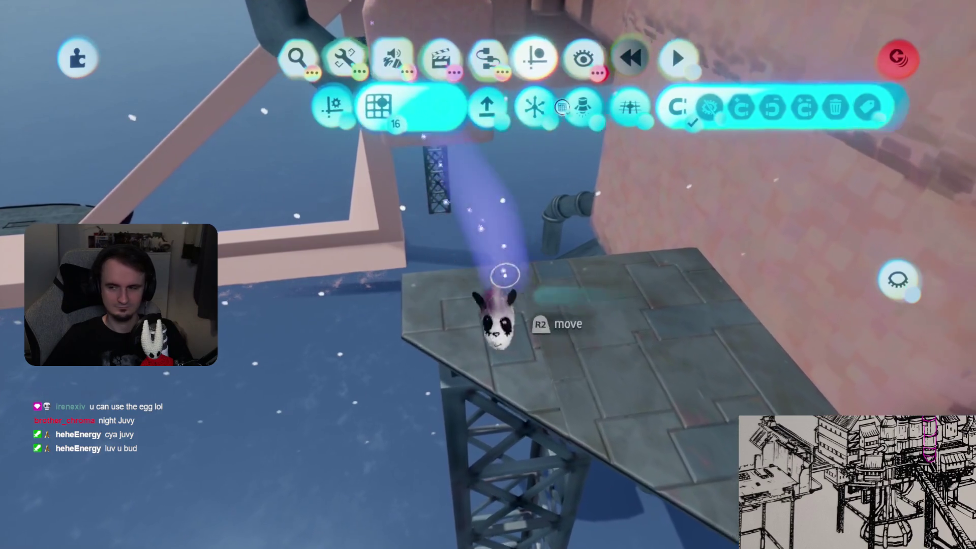
scroll(496, 305, "left", 5)
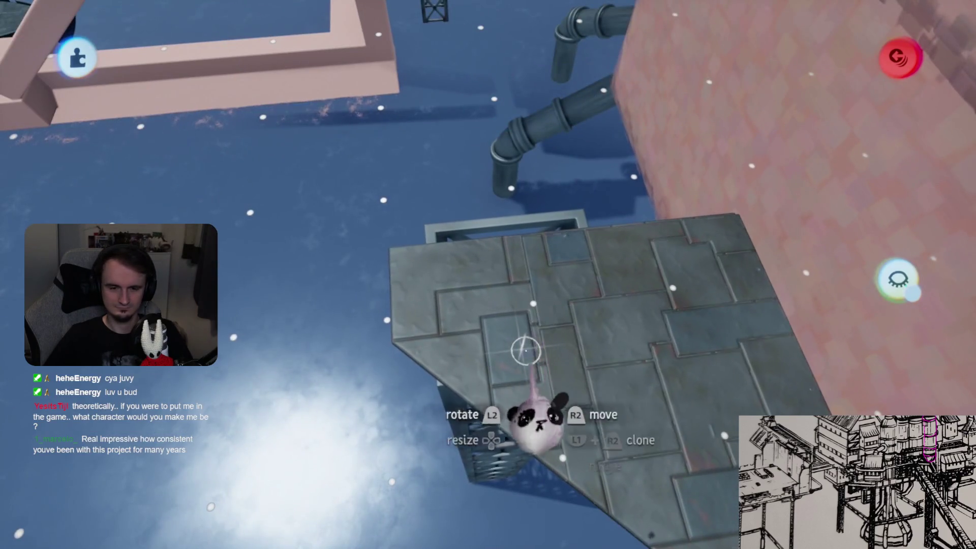
left_click(509, 350)
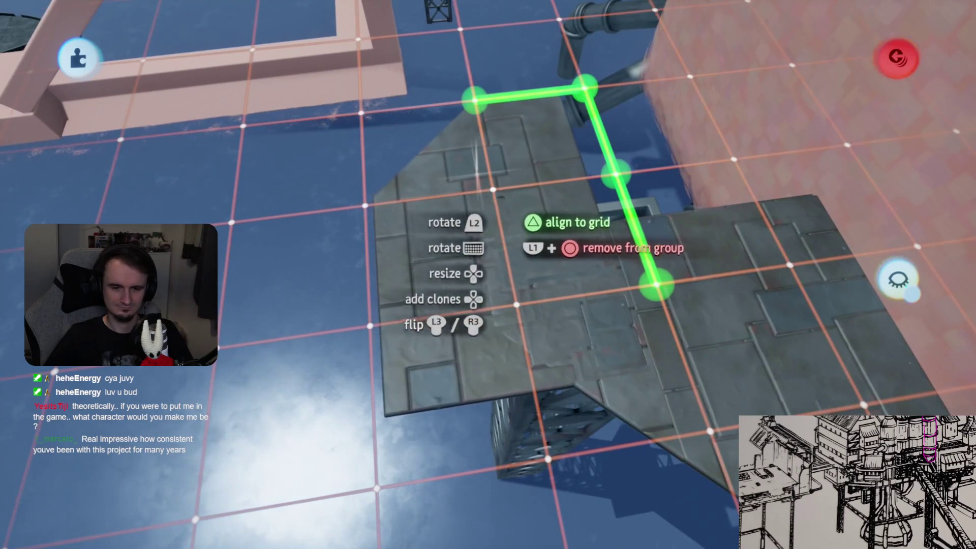
Realign the platform slab on the grid so it overlaps its neighbour, then check from above
key("Escape")
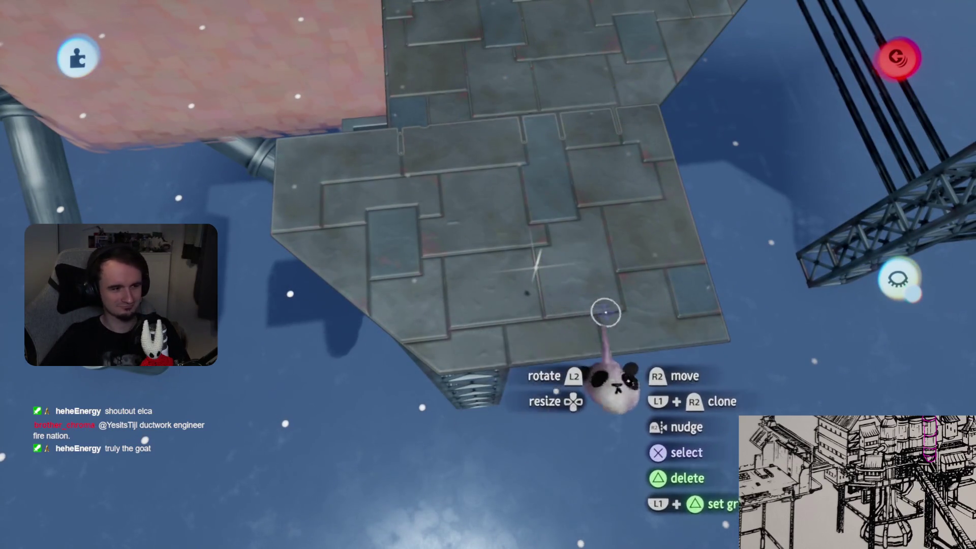
mouse_move(590, 315)
left_mouse_down()
mouse_move(588, 388)
mouse_move(501, 233)
left_mouse_up()
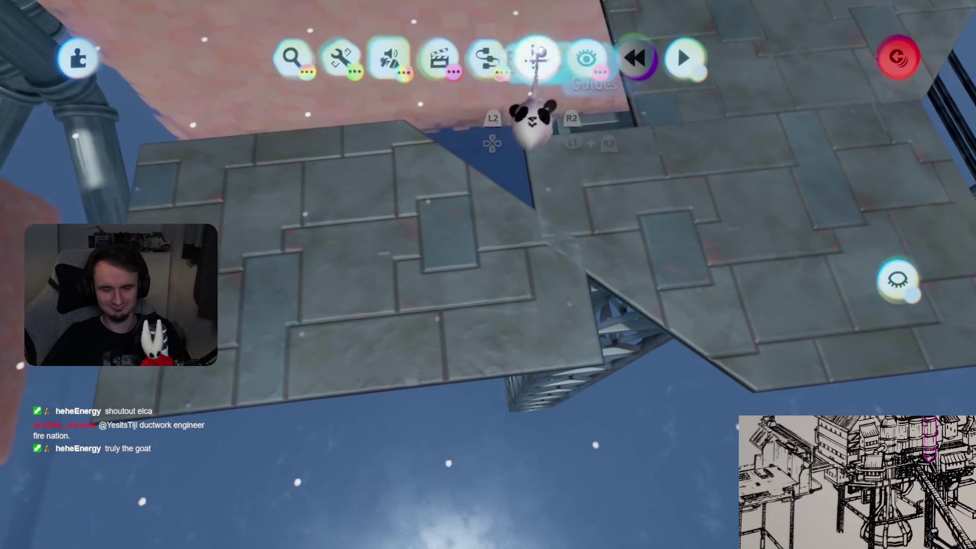
left_click(533, 69)
left_click_drag(429, 262, 584, 267)
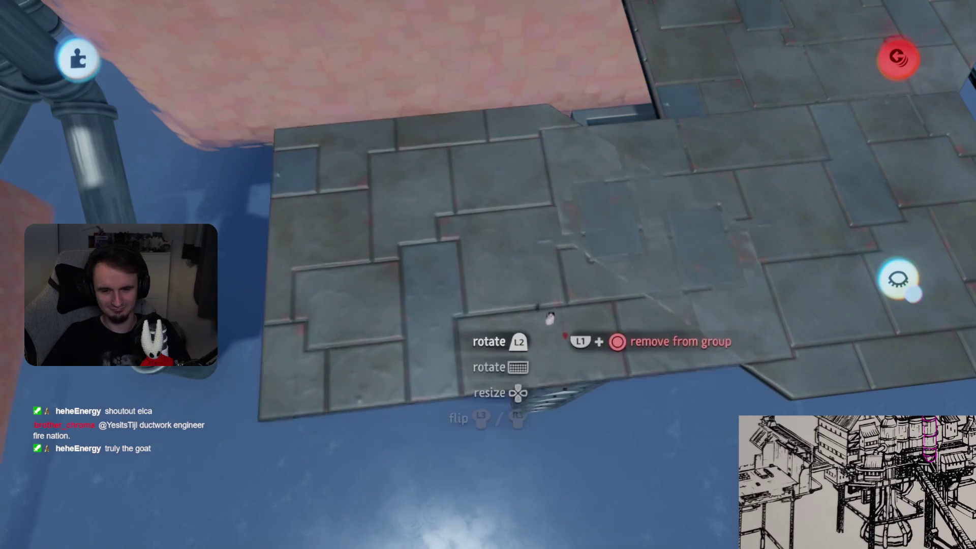
mouse_move(568, 364)
left_mouse_down()
mouse_move(529, 362)
mouse_move(551, 351)
mouse_move(533, 355)
left_mouse_up()
mouse_move(580, 332)
left_mouse_down()
mouse_move(669, 181)
mouse_move(500, 344)
mouse_move(579, 309)
left_mouse_up()
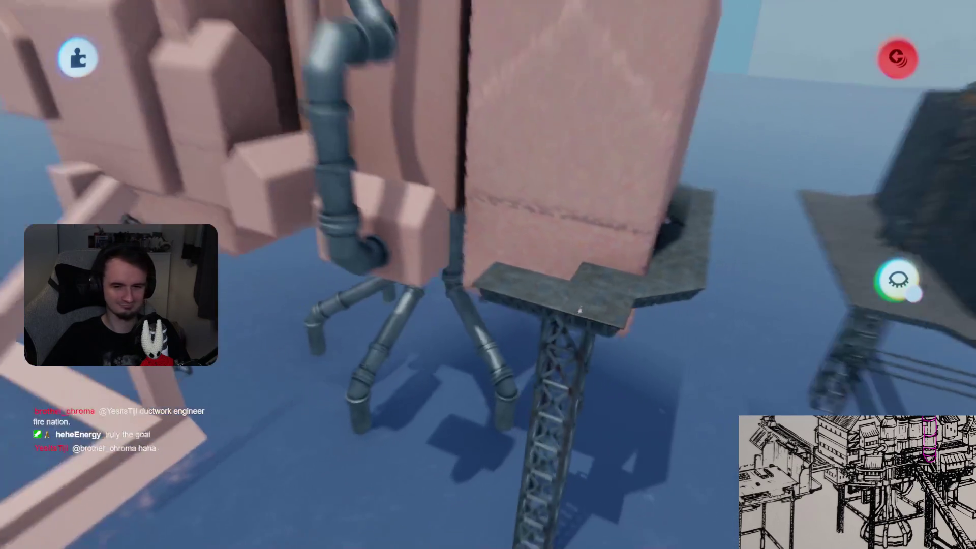
Slide another angled deck slab down under the pink tower to form a stepped platform
scroll(579, 309, "down", 5)
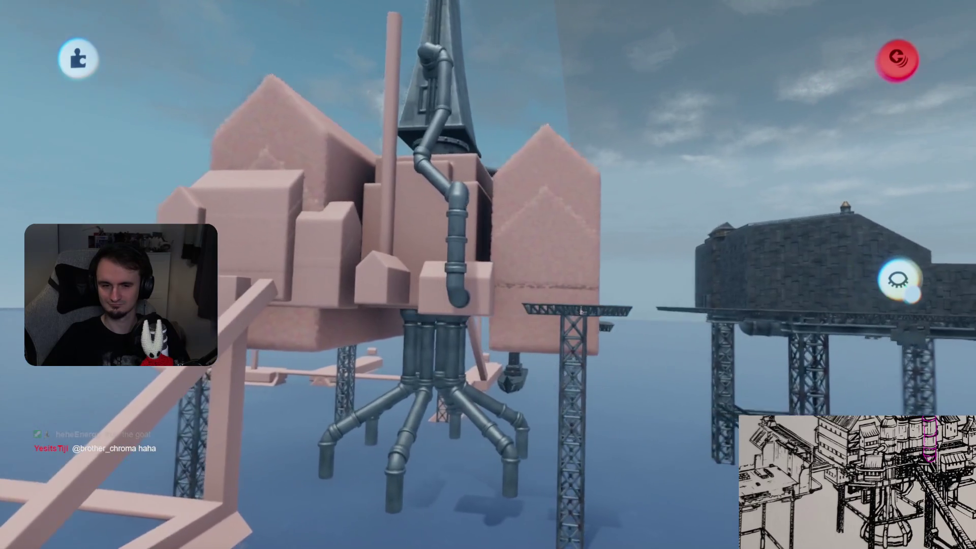
scroll(581, 310, "up", 5)
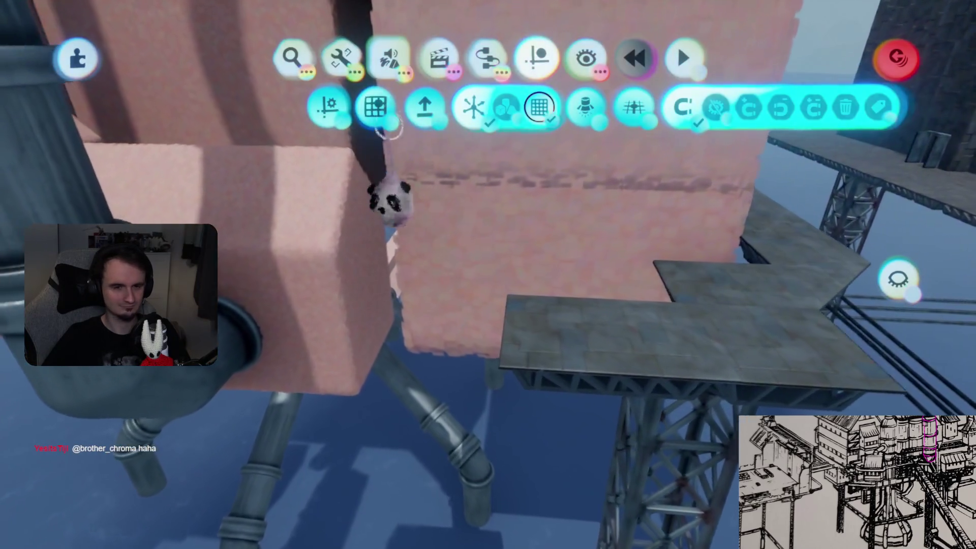
mouse_move(381, 185)
left_mouse_down()
mouse_move(577, 341)
mouse_move(559, 332)
mouse_move(499, 211)
left_mouse_up()
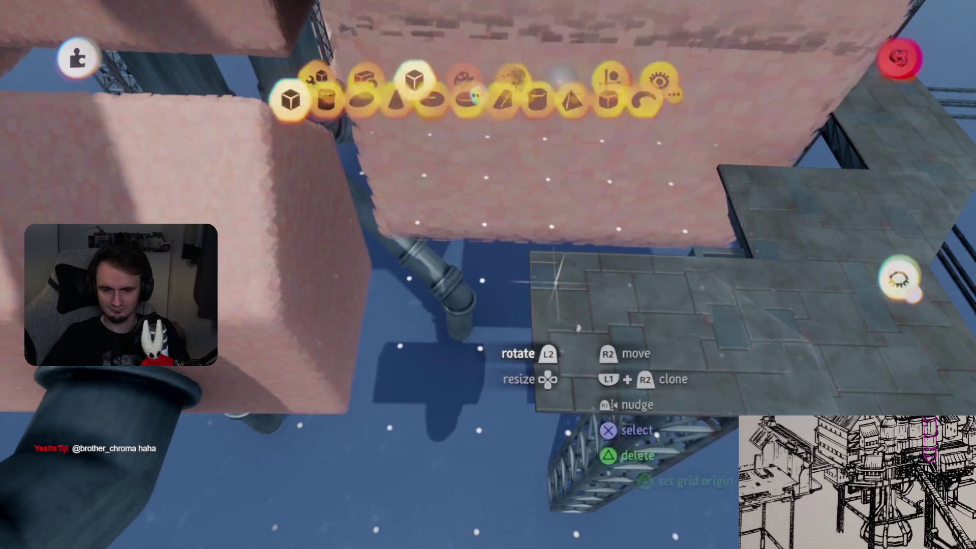
key("Escape")
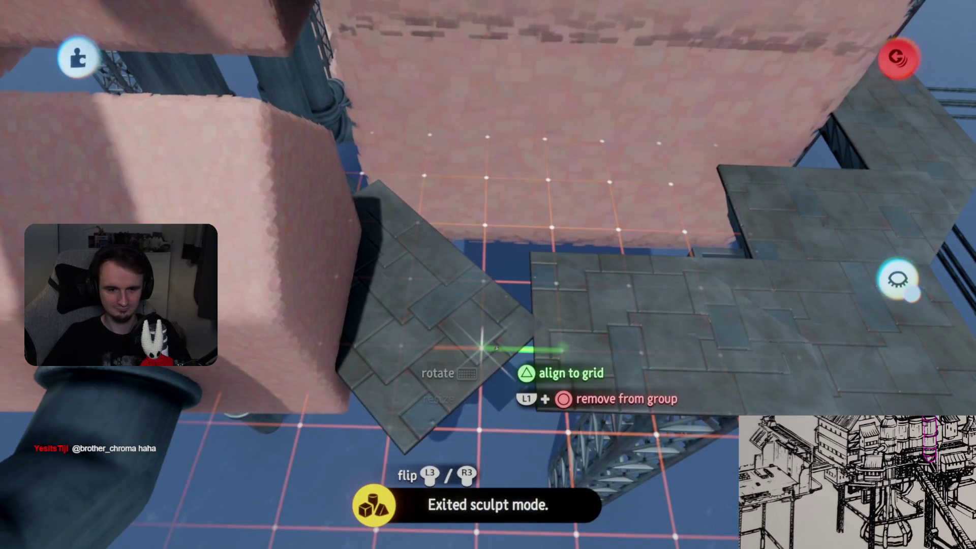
left_click_drag(510, 322, 508, 320)
scroll(489, 253, "up", 3)
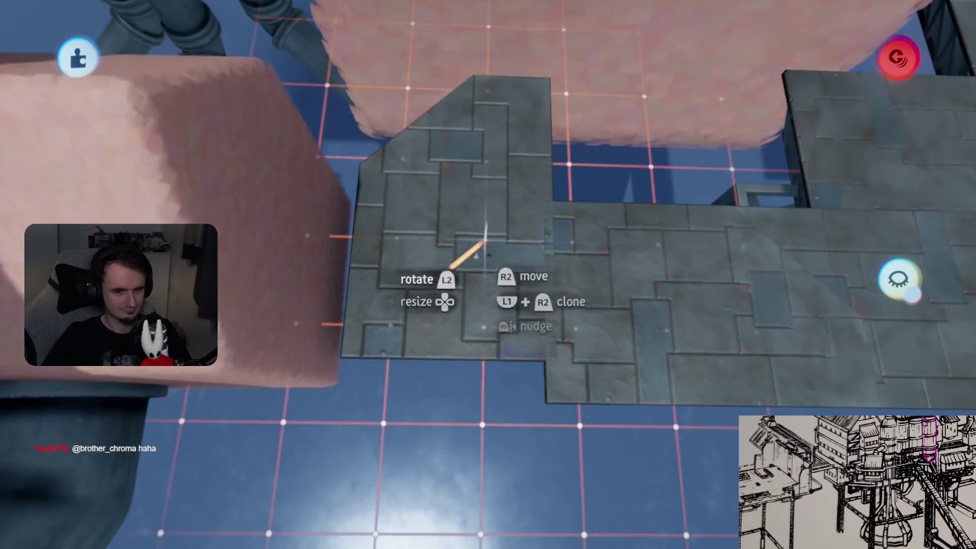
mouse_move(523, 175)
left_mouse_down()
mouse_move(516, 120)
mouse_move(534, 175)
mouse_move(525, 218)
mouse_move(505, 228)
left_mouse_up()
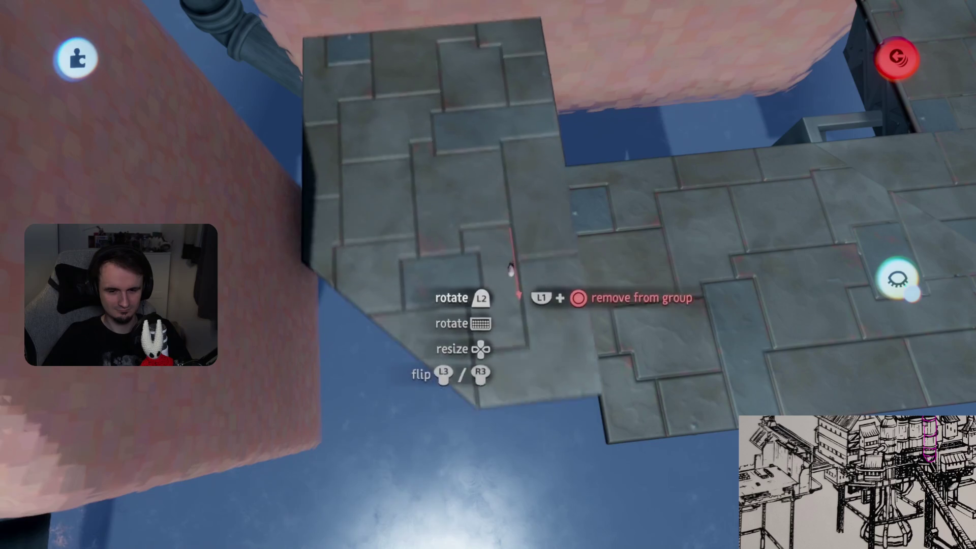
left_click_drag(510, 269, 517, 311)
scroll(527, 313, "down", 5)
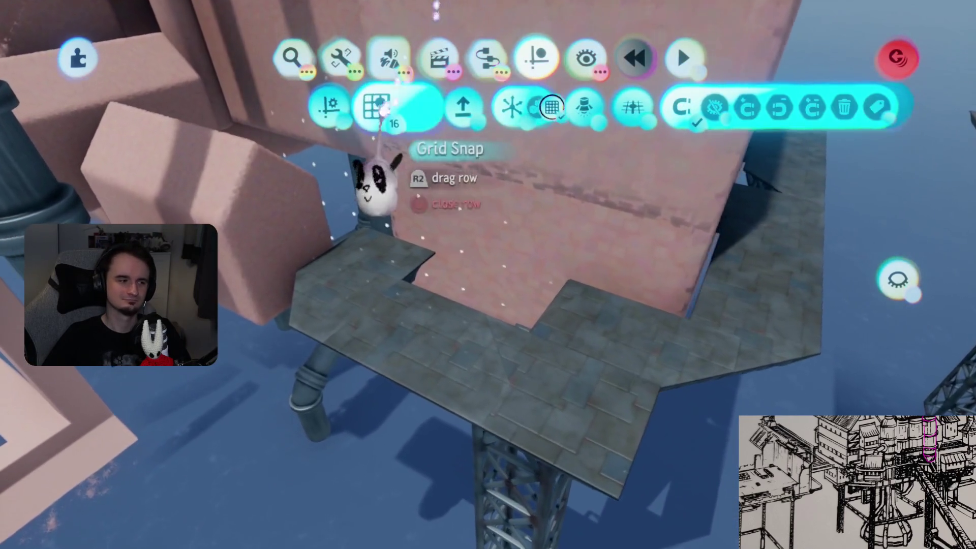
Leave sculpting and reposition the first slab block on the grid
key("Escape")
scroll(457, 338, "up", 5)
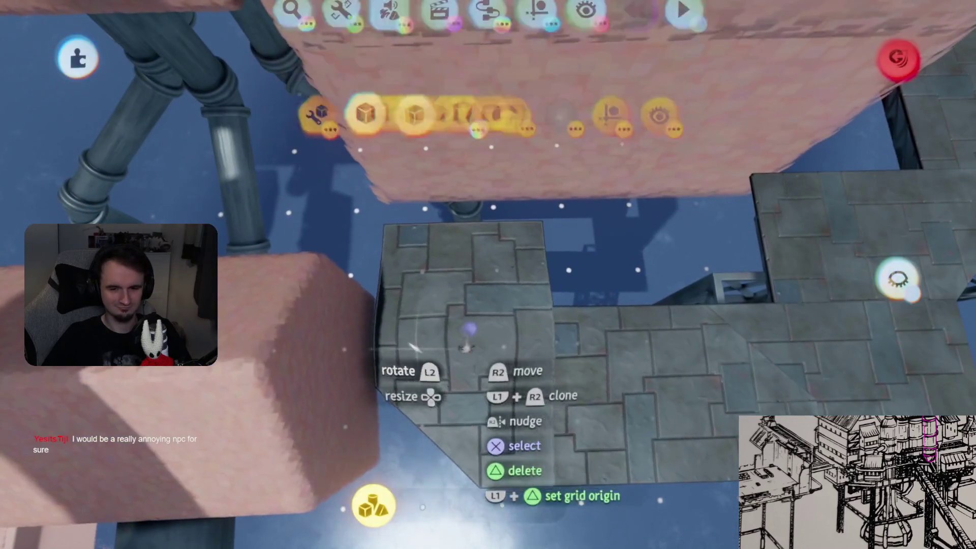
key("Escape")
mouse_move(609, 259)
left_mouse_down()
mouse_move(616, 273)
mouse_move(578, 186)
left_mouse_up()
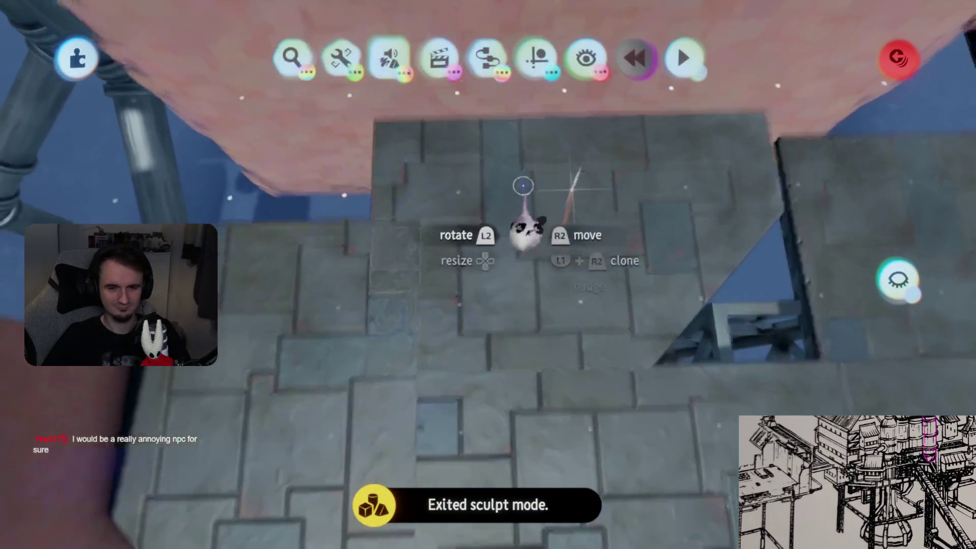
mouse_move(501, 251)
left_mouse_down()
mouse_move(559, 203)
mouse_move(562, 254)
mouse_move(612, 244)
mouse_move(692, 254)
mouse_move(674, 253)
mouse_move(653, 310)
left_mouse_up()
left_click(539, 117)
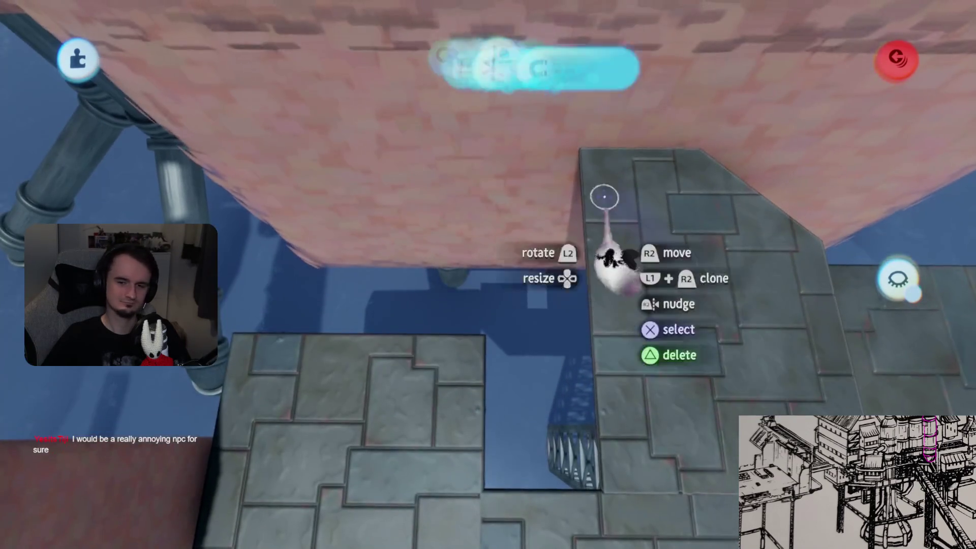
Shift the remaining floor slabs along their axes until their edges meet
mouse_move(647, 273)
left_mouse_down()
mouse_move(638, 213)
mouse_move(571, 207)
mouse_move(589, 180)
mouse_move(583, 174)
mouse_move(584, 244)
mouse_move(652, 295)
mouse_move(681, 224)
mouse_move(523, 328)
mouse_move(505, 414)
left_mouse_up()
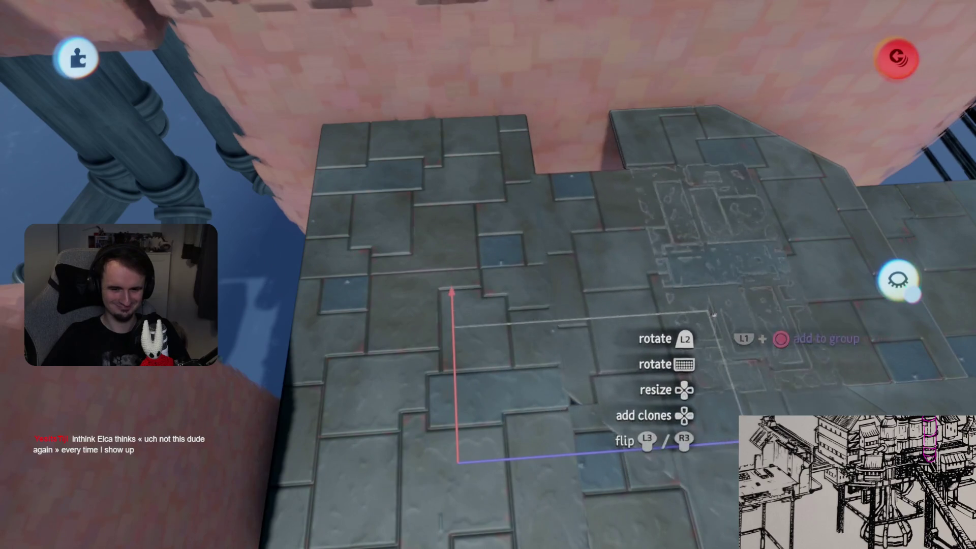
left_click_drag(724, 351, 592, 350)
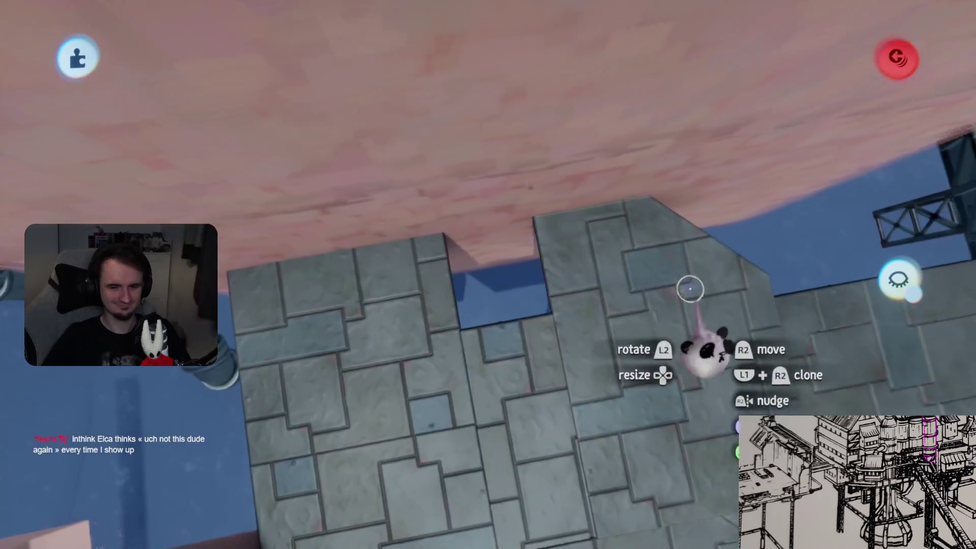
left_click_drag(492, 388, 460, 190)
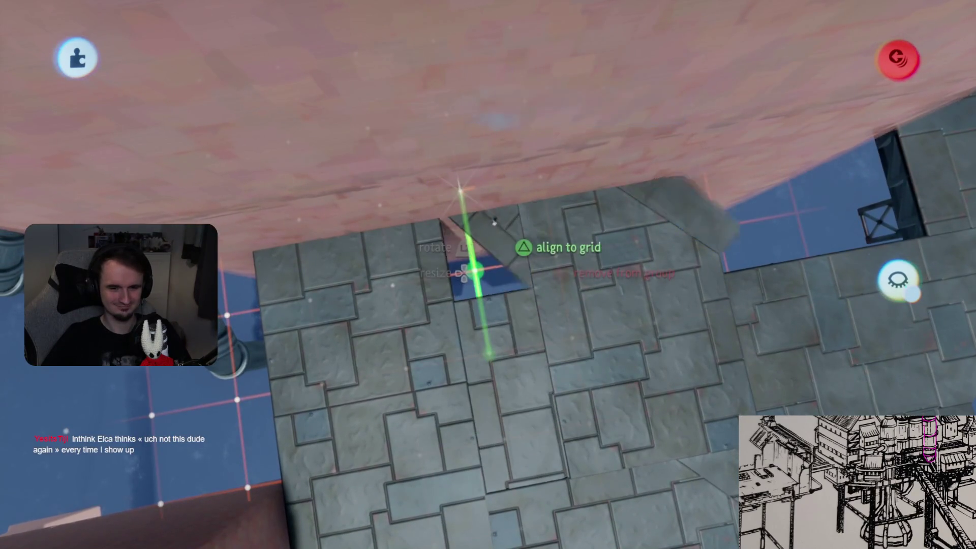
left_click_drag(551, 374, 562, 371)
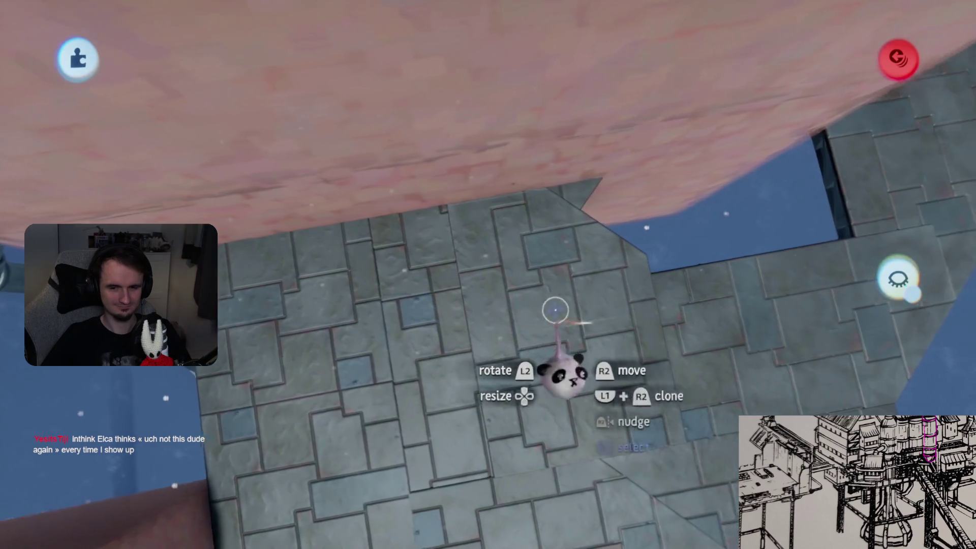
left_click_drag(697, 446, 645, 234)
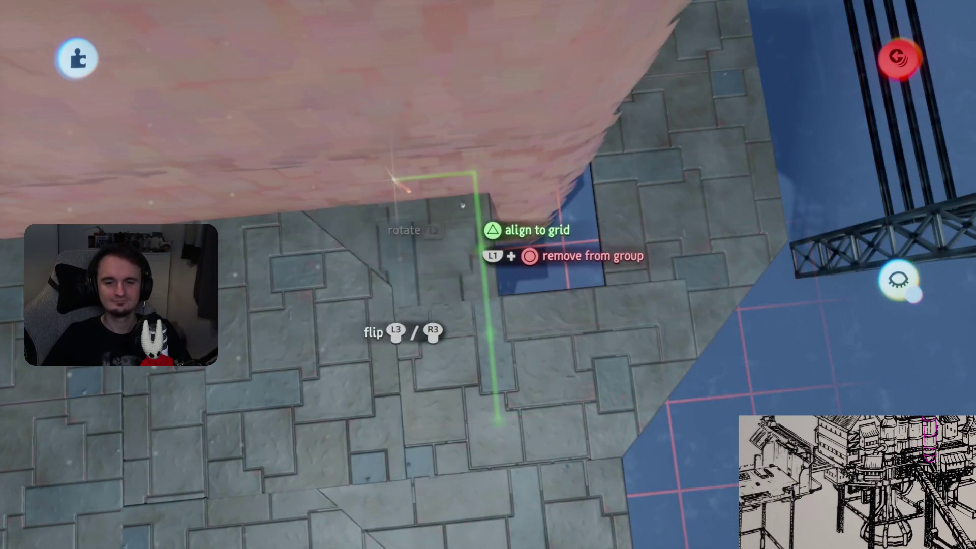
left_click_drag(461, 205, 584, 229)
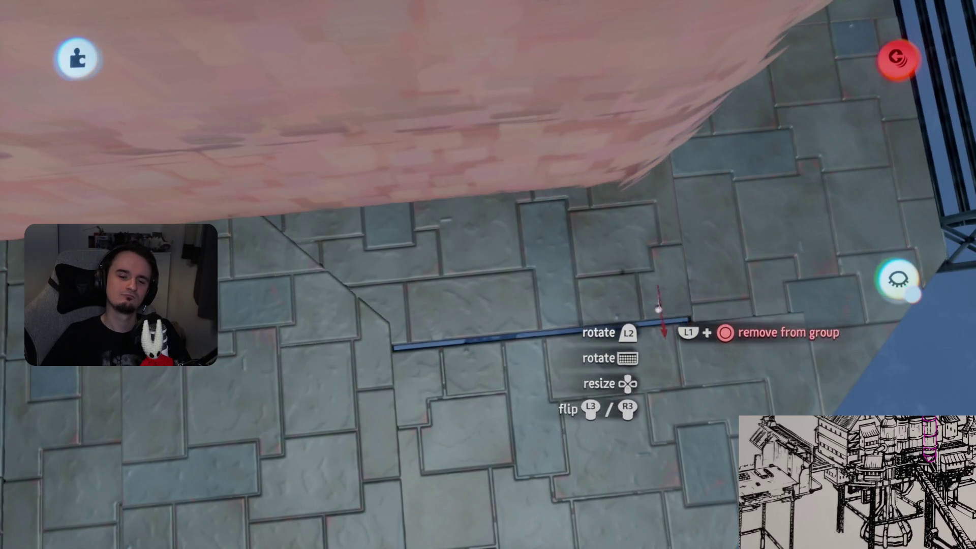
scroll(664, 314, "down", 5)
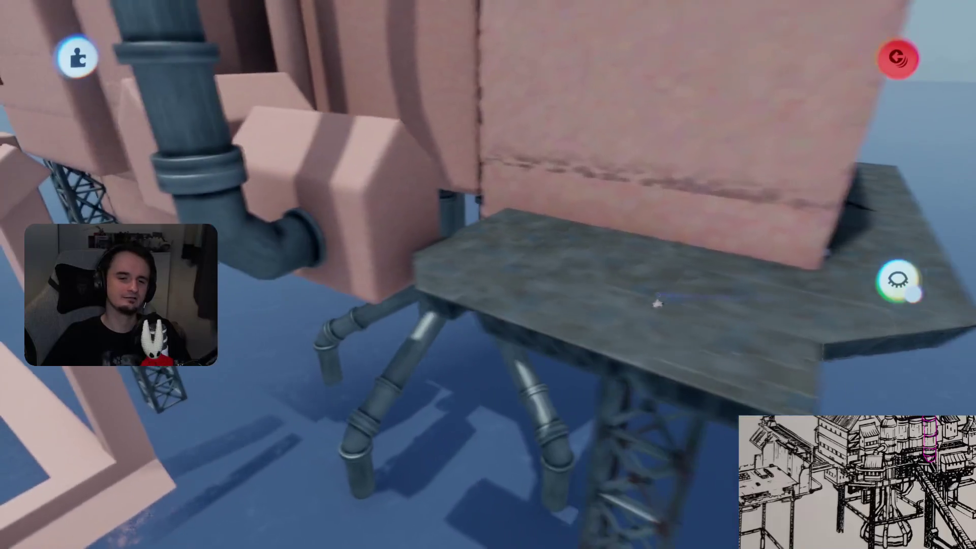
Clone a deck slab and slide the copy into the gap toward the pipe-leg cluster
scroll(462, 287, "up", 3)
mouse_move(399, 349)
left_mouse_down()
mouse_move(642, 185)
mouse_move(614, 229)
mouse_move(555, 413)
mouse_move(547, 330)
mouse_move(600, 235)
mouse_move(553, 326)
left_mouse_up()
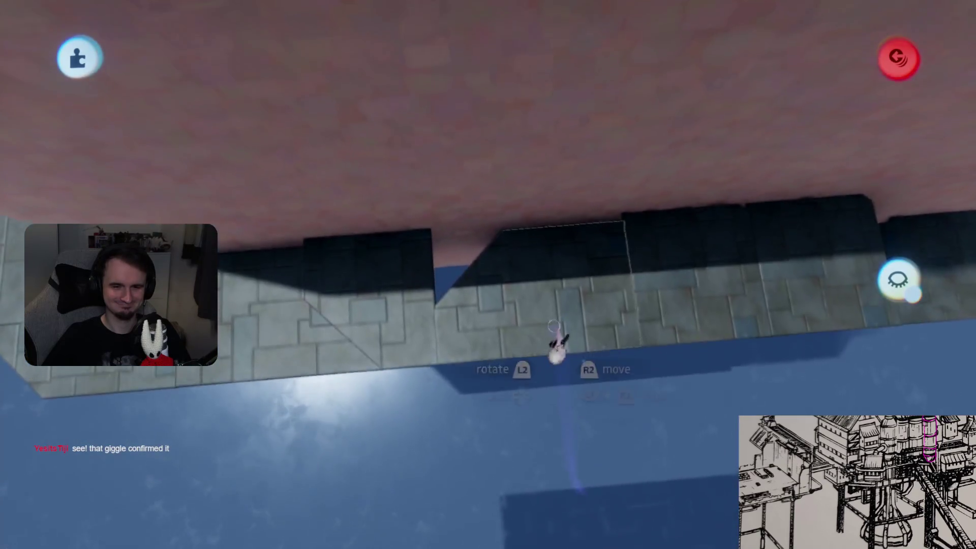
left_click(542, 318)
mouse_move(488, 249)
left_mouse_down()
mouse_move(388, 170)
mouse_move(602, 360)
mouse_move(567, 229)
left_mouse_up()
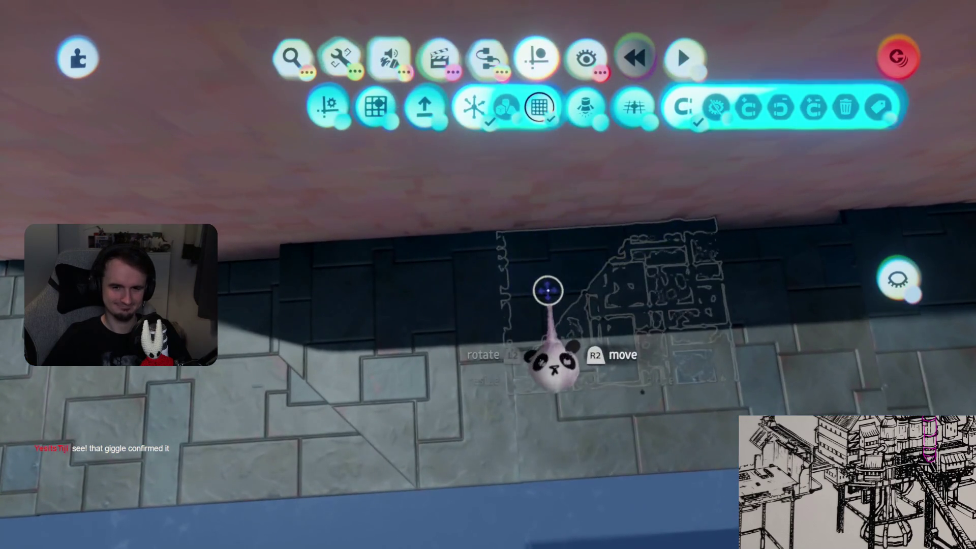
mouse_move(558, 298)
left_mouse_down()
mouse_move(559, 257)
mouse_move(570, 257)
left_mouse_up()
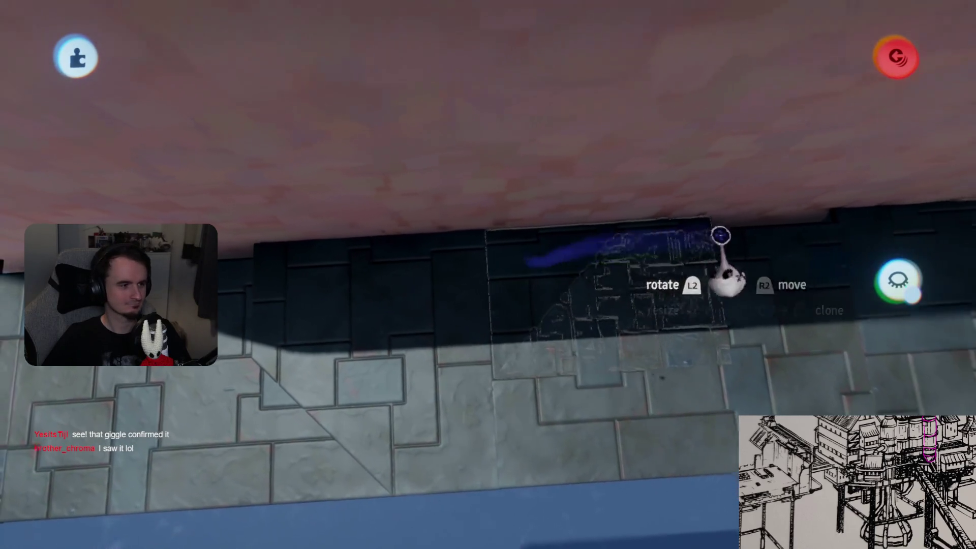
mouse_move(469, 186)
left_mouse_down()
mouse_move(381, 174)
mouse_move(572, 262)
mouse_move(592, 317)
mouse_move(585, 325)
left_mouse_up()
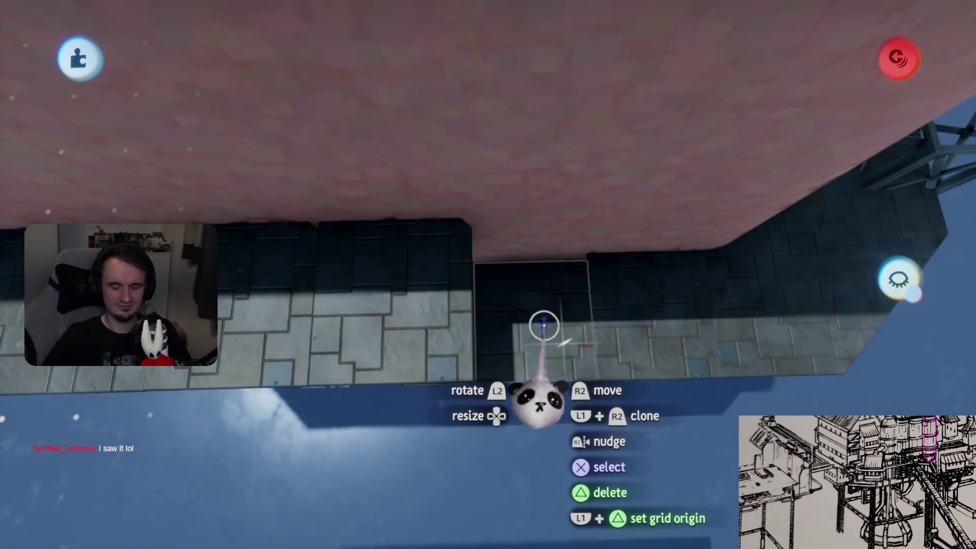
mouse_move(578, 409)
left_mouse_down()
mouse_move(584, 369)
mouse_move(610, 351)
mouse_move(571, 274)
mouse_move(593, 274)
mouse_move(594, 213)
mouse_move(607, 208)
mouse_move(539, 163)
mouse_move(587, 272)
mouse_move(675, 262)
mouse_move(469, 392)
mouse_move(480, 246)
mouse_move(562, 312)
mouse_move(604, 239)
left_mouse_up()
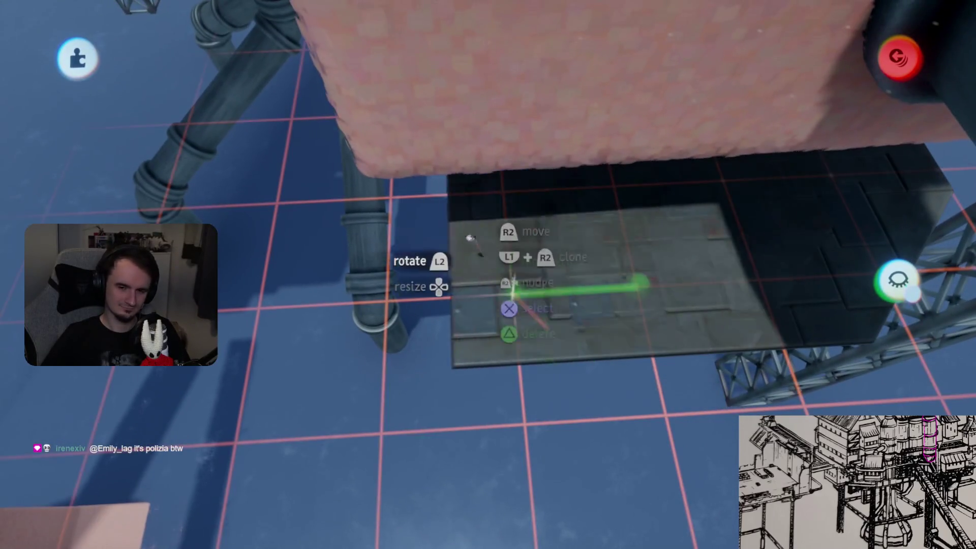
mouse_move(519, 160)
left_mouse_down()
mouse_move(483, 331)
mouse_move(456, 291)
left_mouse_up()
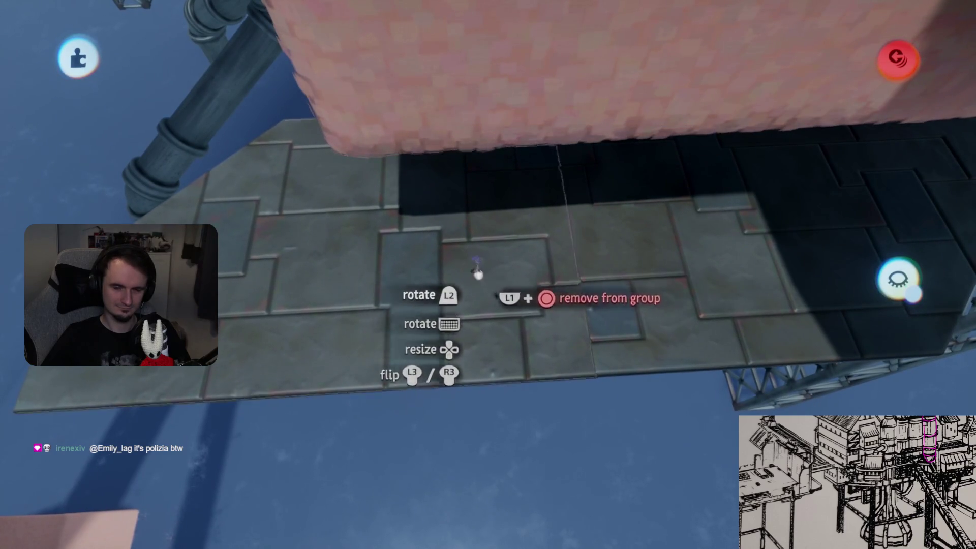
Release the new slab, zoom out over the rig, and pan toward the neighbouring tower
scroll(476, 272, "down", 5)
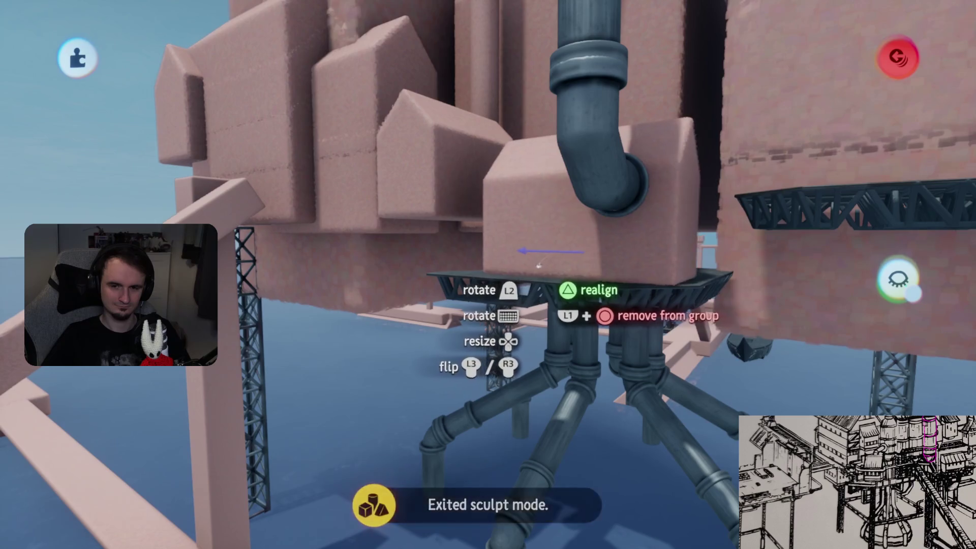
scroll(531, 269, "down", 5)
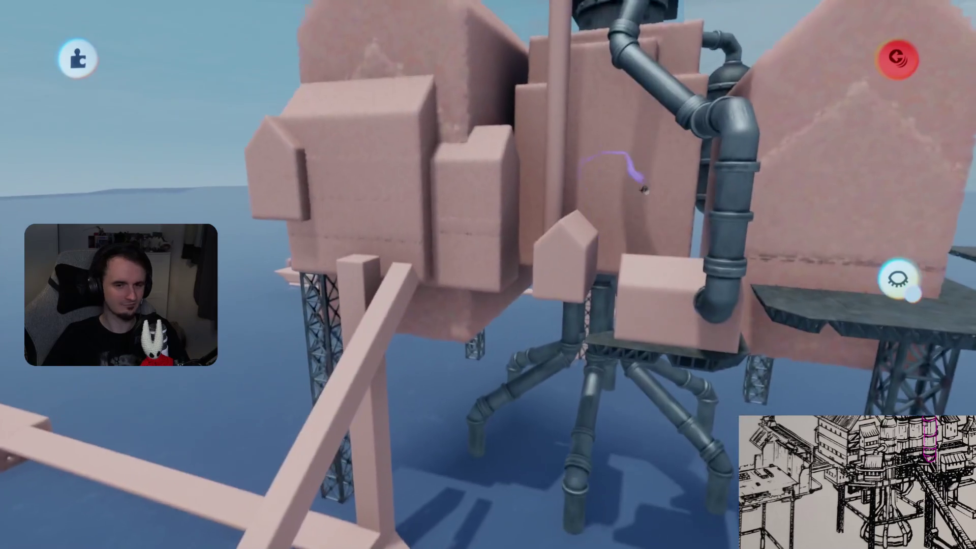
left_click(584, 161)
mouse_move(493, 186)
left_mouse_down()
mouse_move(830, 174)
mouse_move(492, 277)
mouse_move(602, 297)
mouse_move(650, 229)
left_mouse_up()
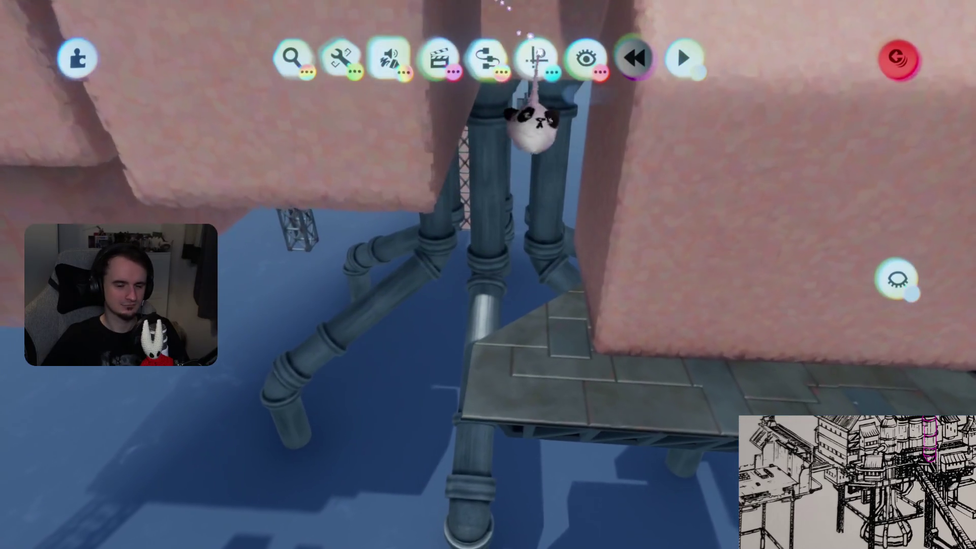
Enable Grid Snap and lay the stone slab across the pipe legs under the neighbouring tower
left_click(535, 57)
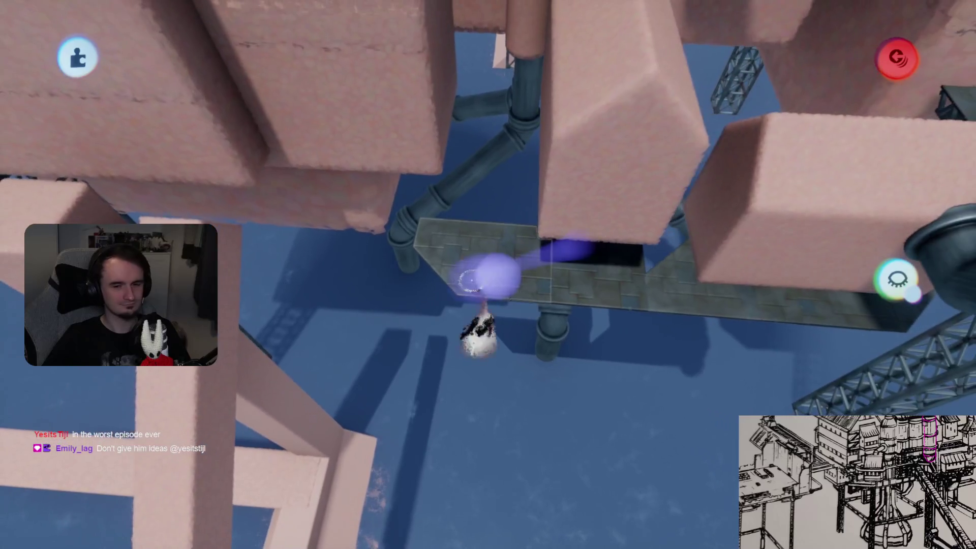
left_click(538, 106)
key("Escape")
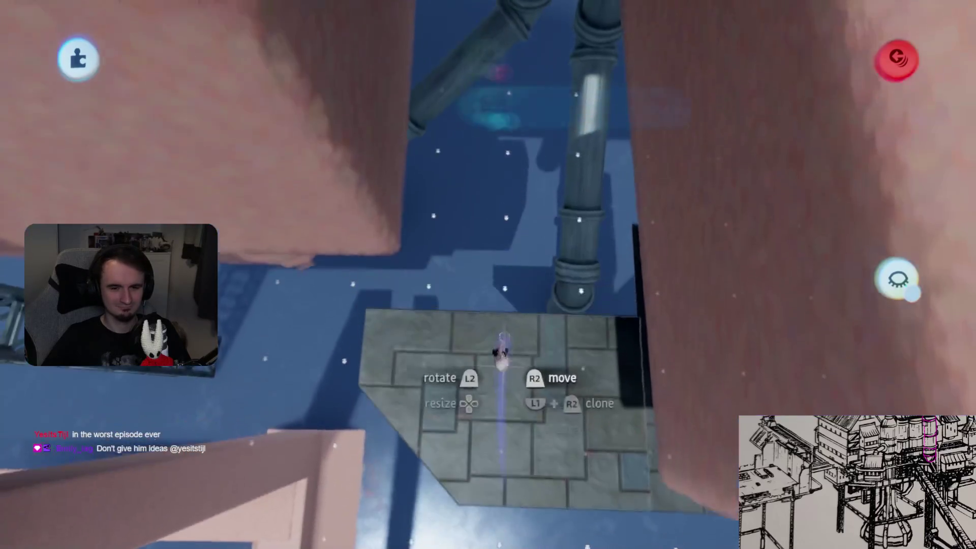
left_click(505, 224)
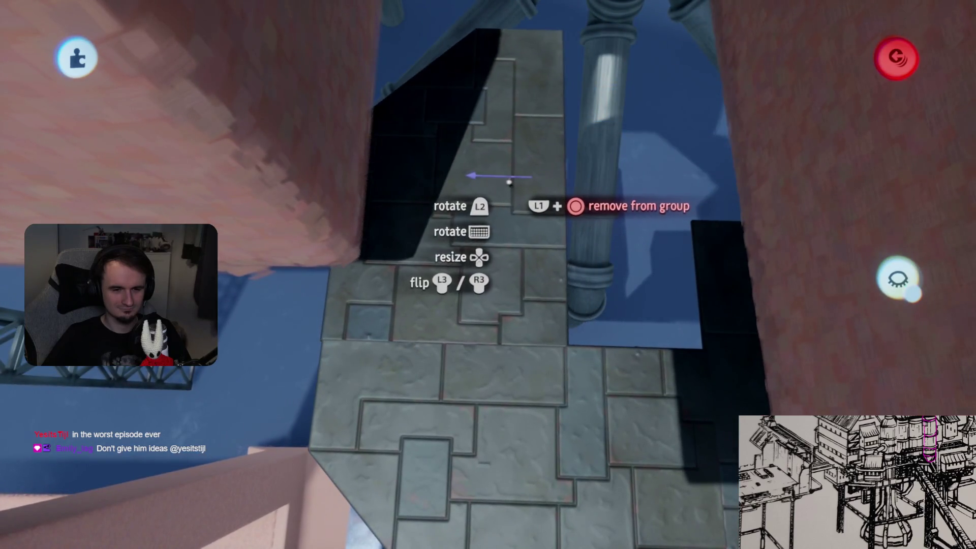
left_click(509, 184)
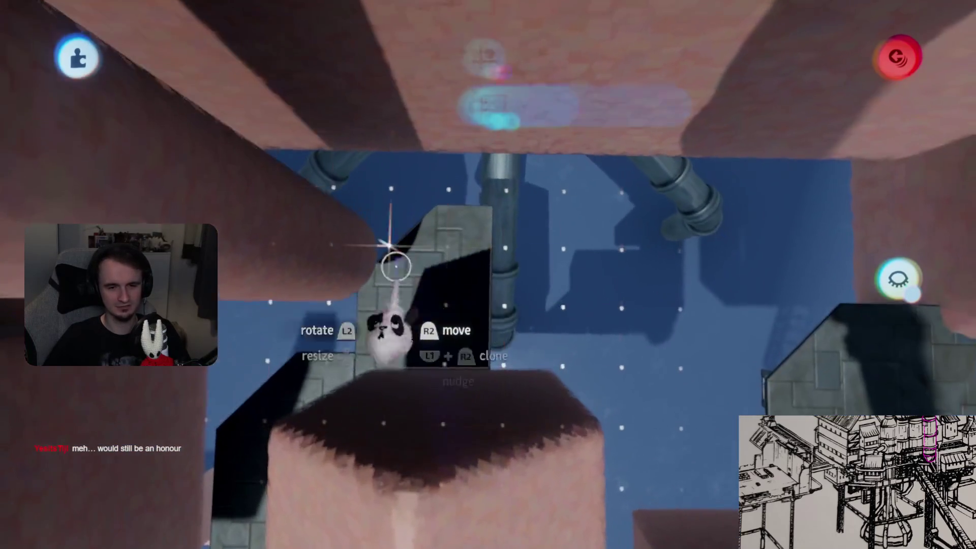
mouse_move(620, 250)
left_mouse_down()
mouse_move(631, 217)
mouse_move(505, 157)
left_mouse_up()
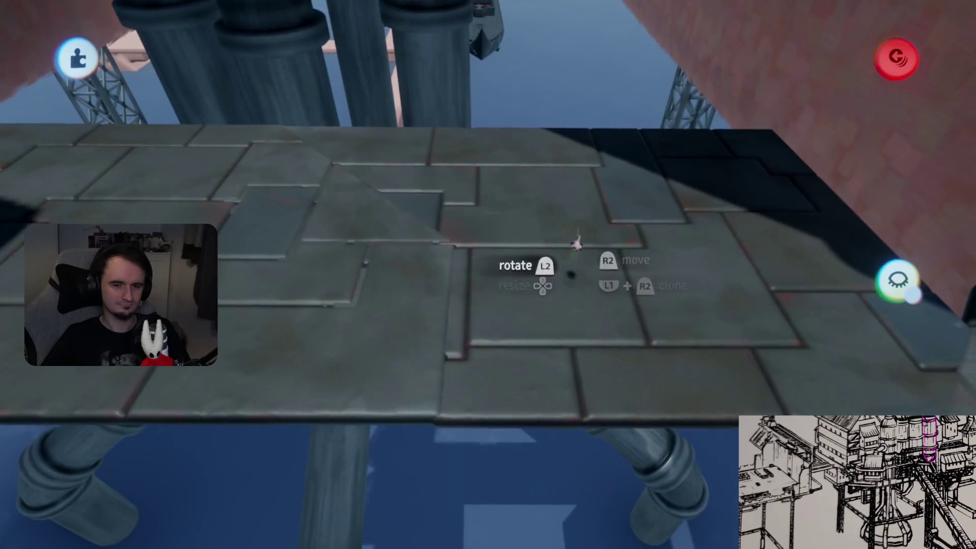
With grid snapping toggled, slide and rotate the deck slab into line beneath the pink towers
key("Tab")
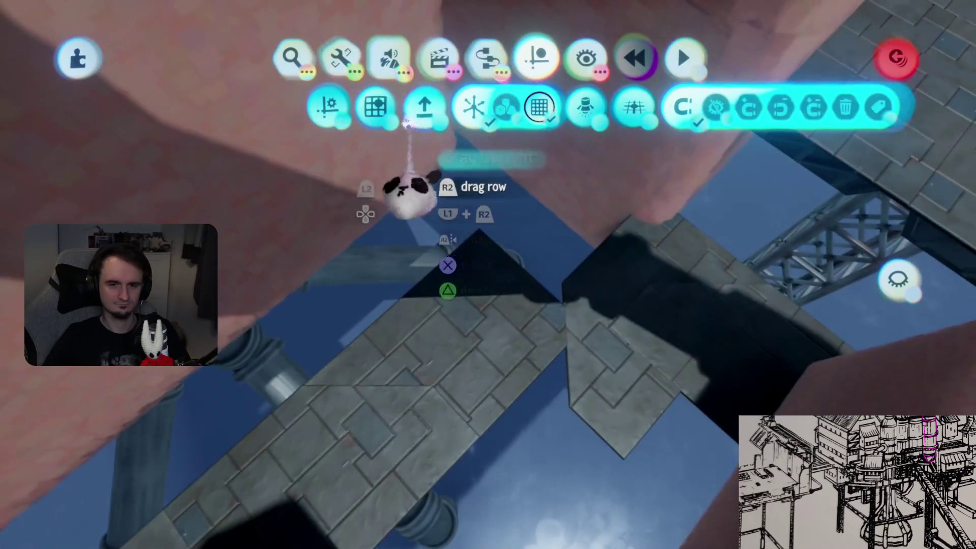
key("Escape")
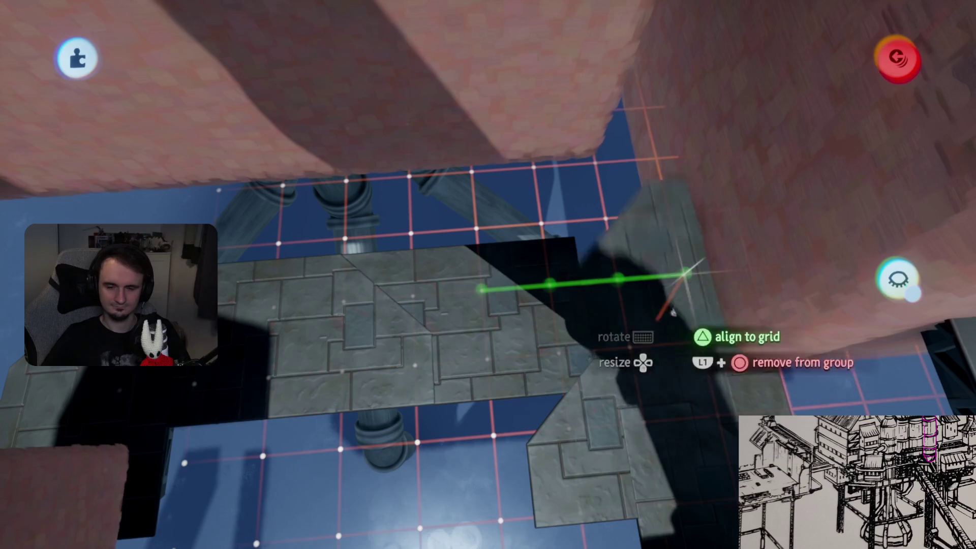
key("Tab")
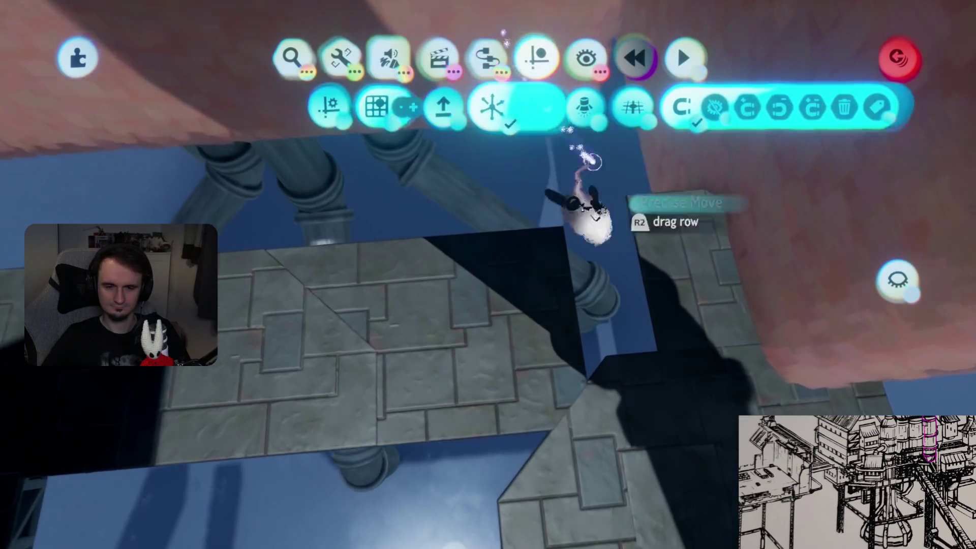
key("Escape")
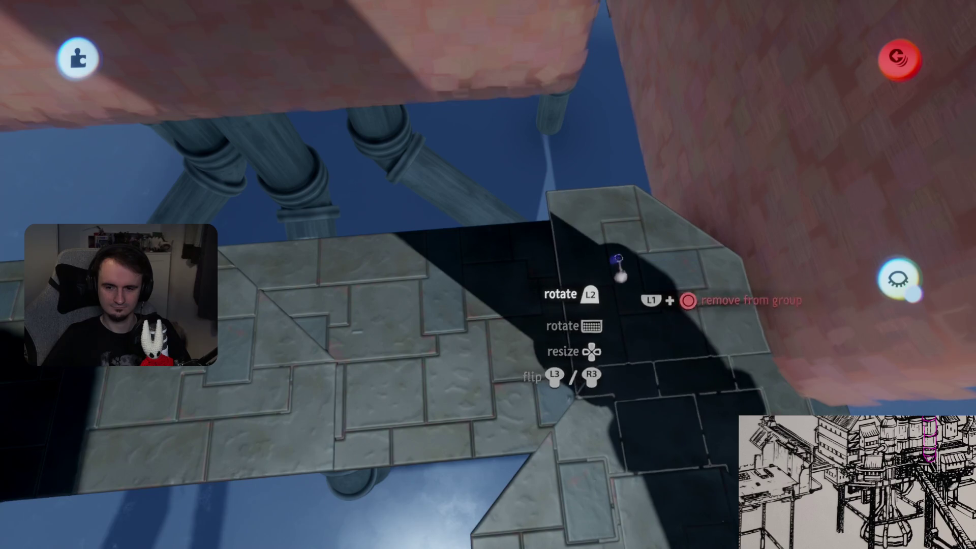
mouse_move(646, 307)
left_mouse_down()
mouse_move(675, 219)
mouse_move(654, 208)
mouse_move(559, 304)
mouse_move(554, 357)
mouse_move(477, 350)
mouse_move(440, 327)
mouse_move(371, 185)
mouse_move(453, 200)
mouse_move(475, 304)
mouse_move(566, 220)
left_mouse_up()
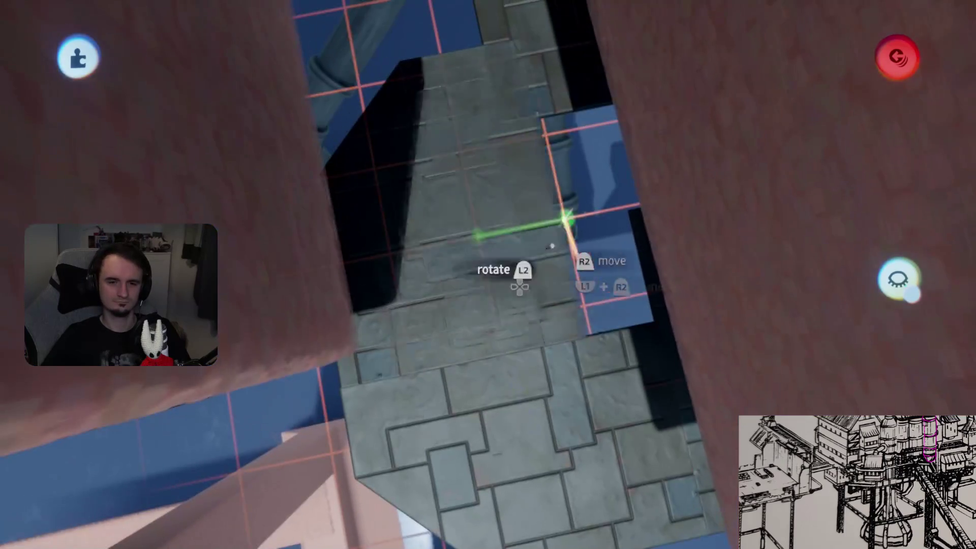
mouse_move(650, 201)
left_mouse_down()
mouse_move(555, 211)
mouse_move(529, 175)
mouse_move(572, 212)
mouse_move(540, 185)
mouse_move(577, 229)
mouse_move(567, 165)
mouse_move(544, 163)
mouse_move(576, 207)
mouse_move(622, 214)
left_mouse_up()
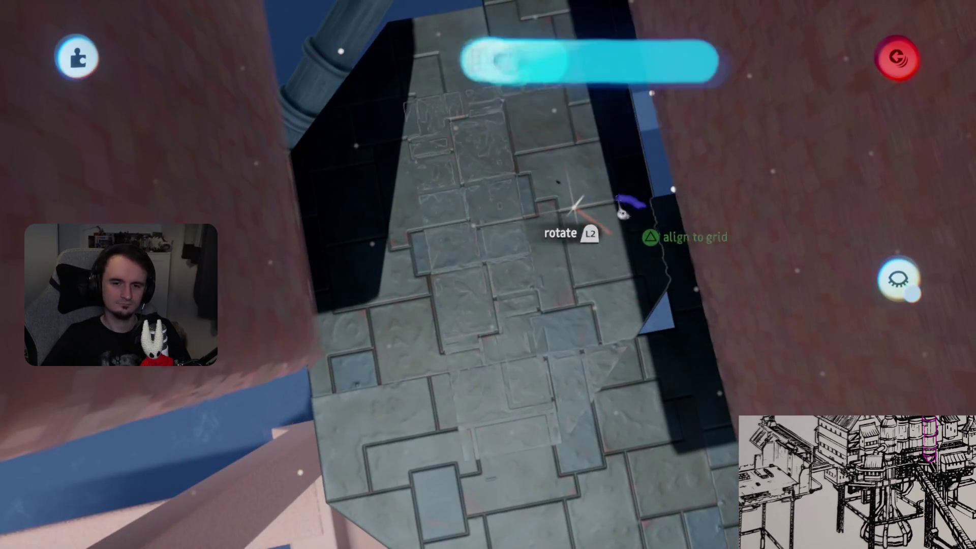
mouse_move(587, 178)
left_mouse_down()
mouse_move(577, 235)
mouse_move(671, 211)
left_mouse_up()
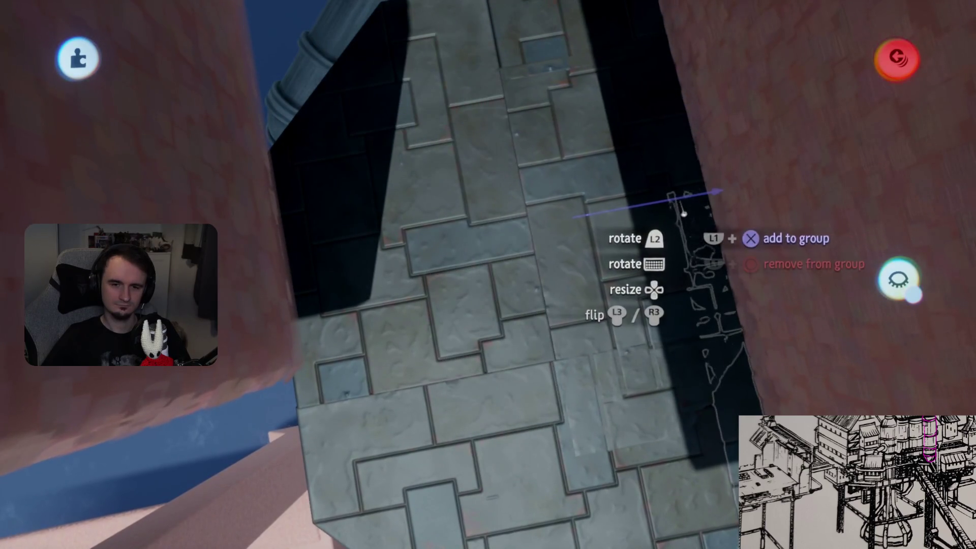
mouse_move(597, 173)
left_mouse_down()
mouse_move(598, 209)
mouse_move(642, 196)
mouse_move(497, 273)
mouse_move(570, 294)
mouse_move(366, 133)
left_mouse_up()
mouse_move(389, 183)
left_mouse_down()
mouse_move(584, 305)
mouse_move(490, 327)
mouse_move(465, 356)
mouse_move(477, 291)
mouse_move(544, 338)
left_mouse_up()
Isolate the deck platform and shift the grey slab piece down-right across the grid
left_click(895, 282)
mouse_move(882, 337)
left_mouse_down()
mouse_move(528, 330)
mouse_move(414, 436)
mouse_move(457, 250)
mouse_move(533, 192)
mouse_move(549, 218)
left_mouse_up()
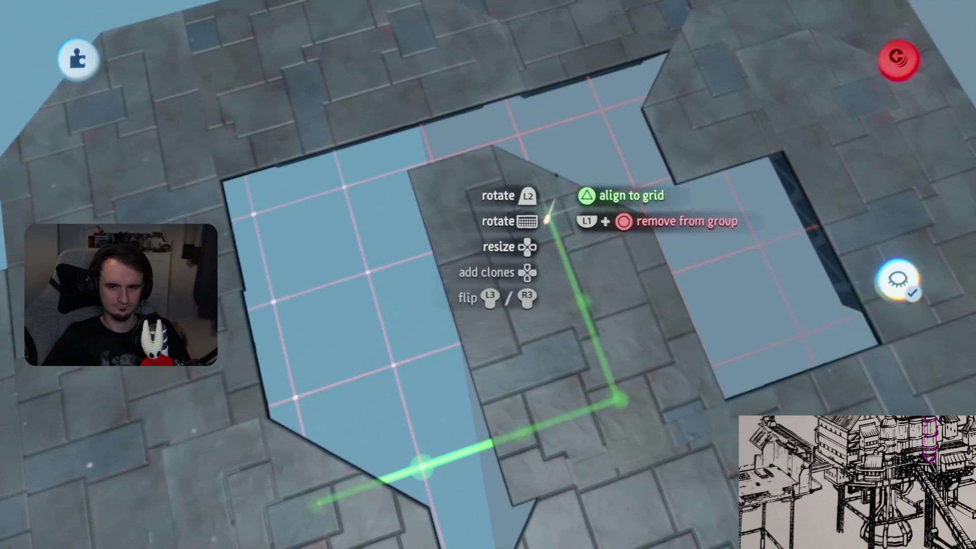
mouse_move(624, 232)
left_mouse_down()
mouse_move(660, 333)
mouse_move(642, 174)
left_mouse_up()
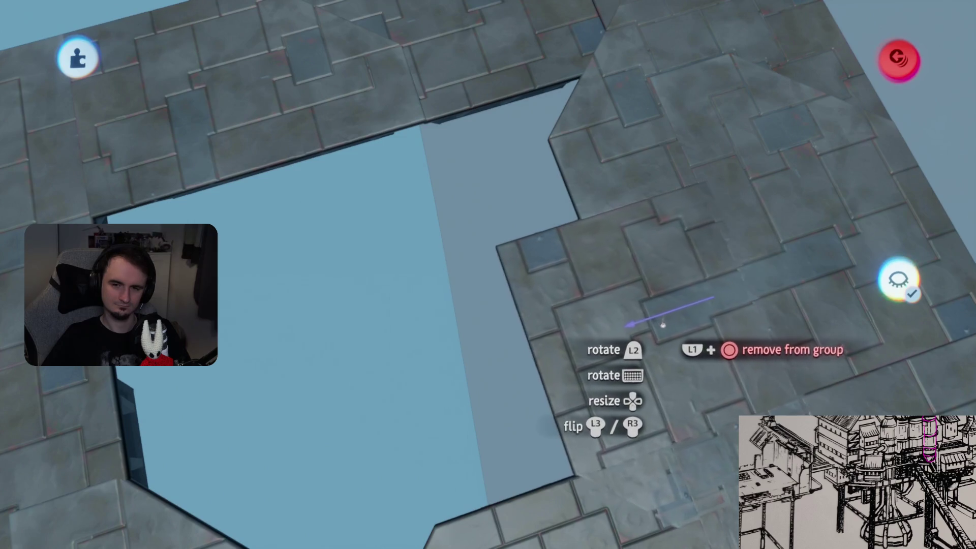
mouse_move(670, 283)
left_mouse_down()
mouse_move(661, 295)
mouse_move(681, 301)
mouse_move(690, 289)
mouse_move(674, 264)
left_mouse_up()
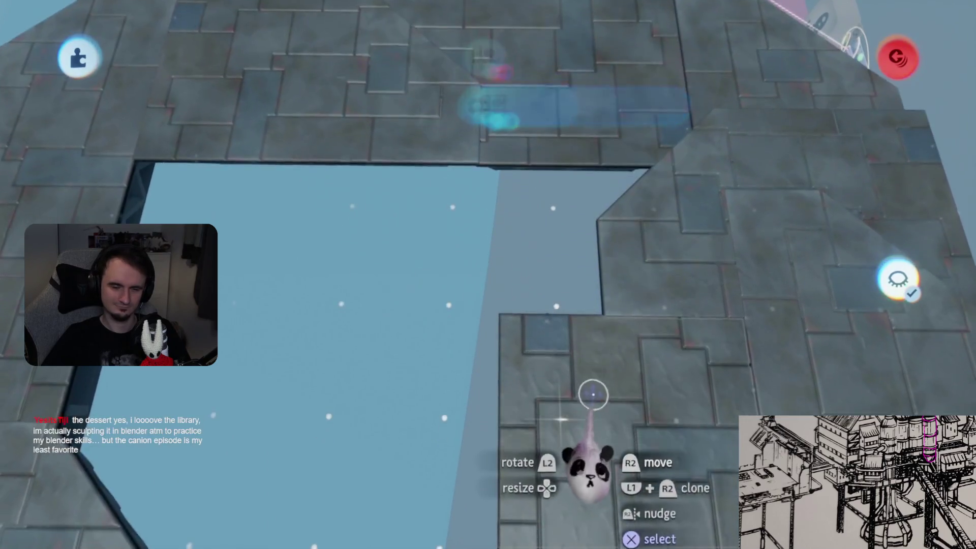
mouse_move(588, 457)
left_mouse_down()
mouse_move(610, 305)
mouse_move(605, 286)
mouse_move(589, 295)
mouse_move(575, 264)
mouse_move(602, 223)
left_mouse_up()
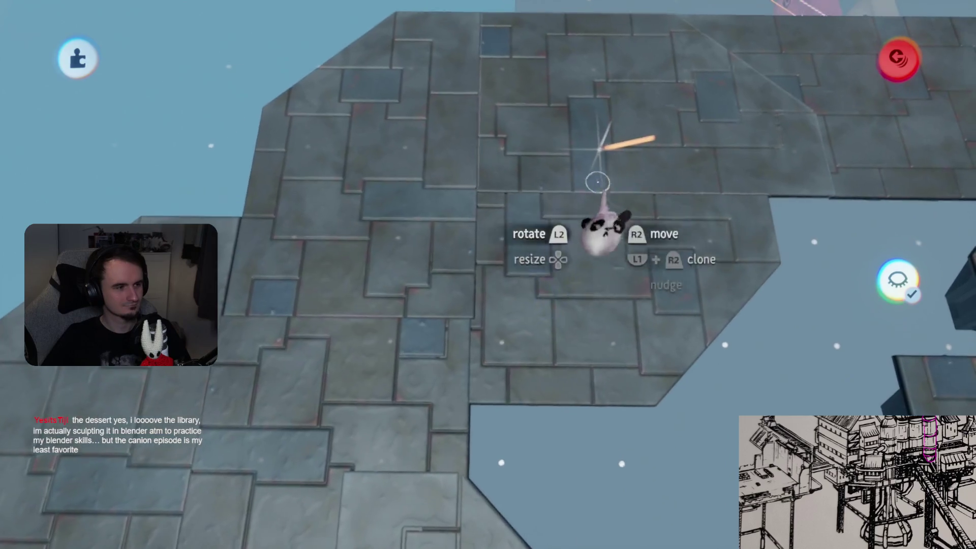
key("s")
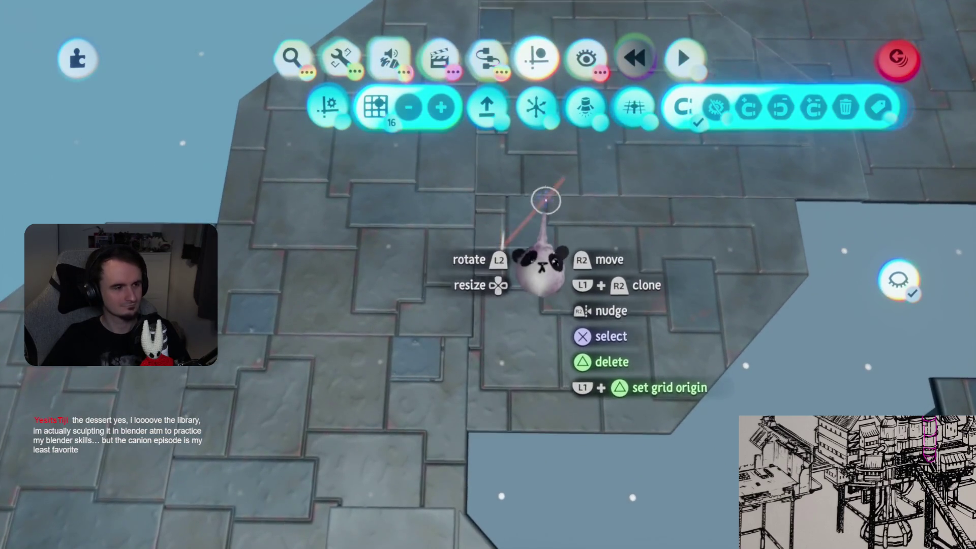
With grid snapping on, shift the stone block slightly down and drop it into a new position
key("Escape")
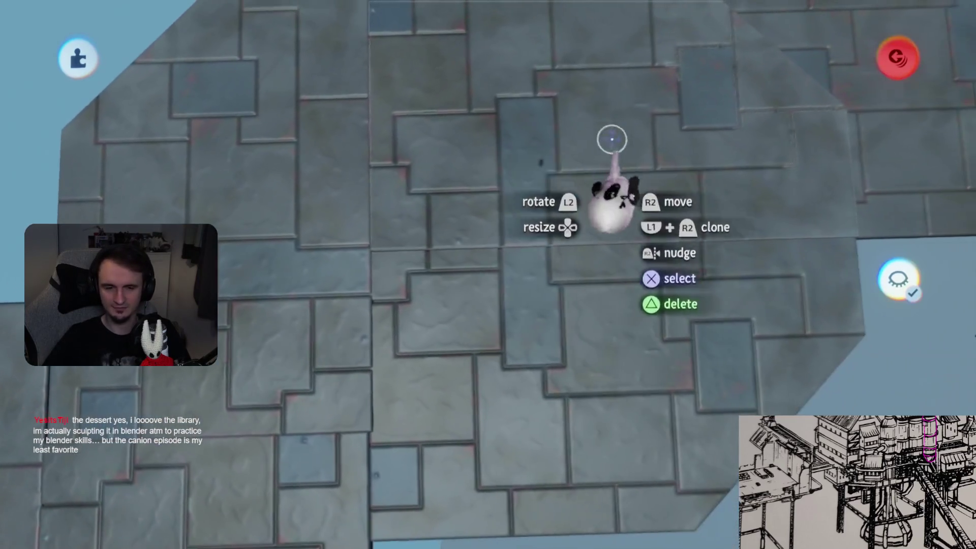
key("Tab")
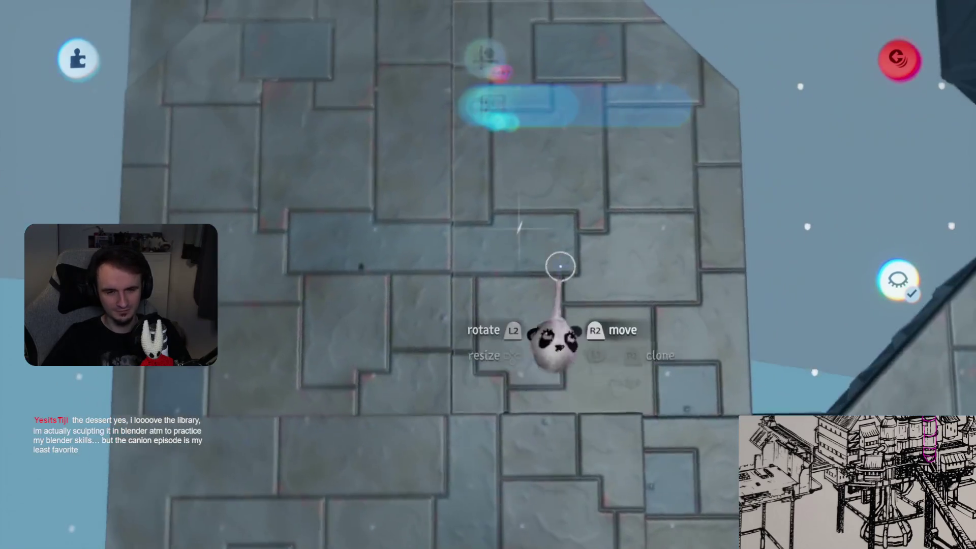
left_click_drag(560, 265, 545, 270)
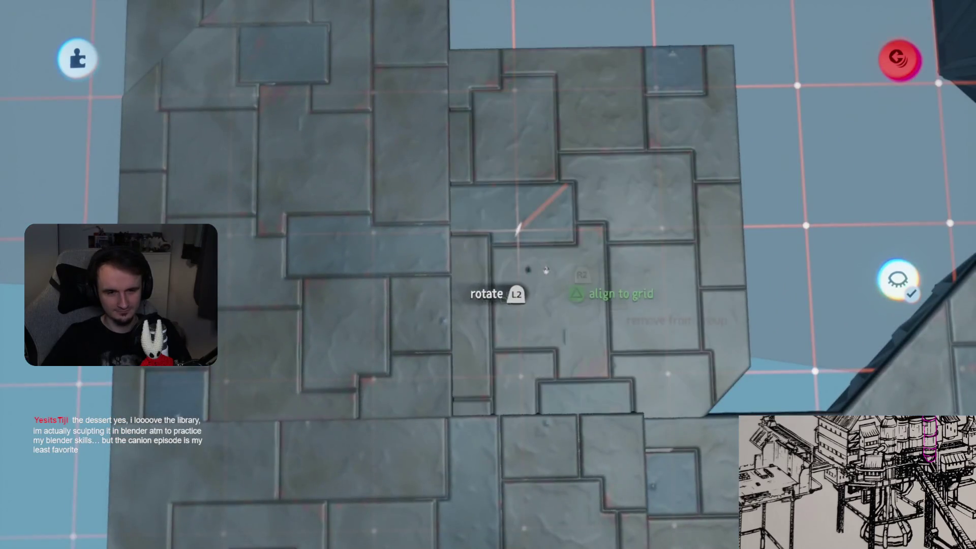
key("Tab")
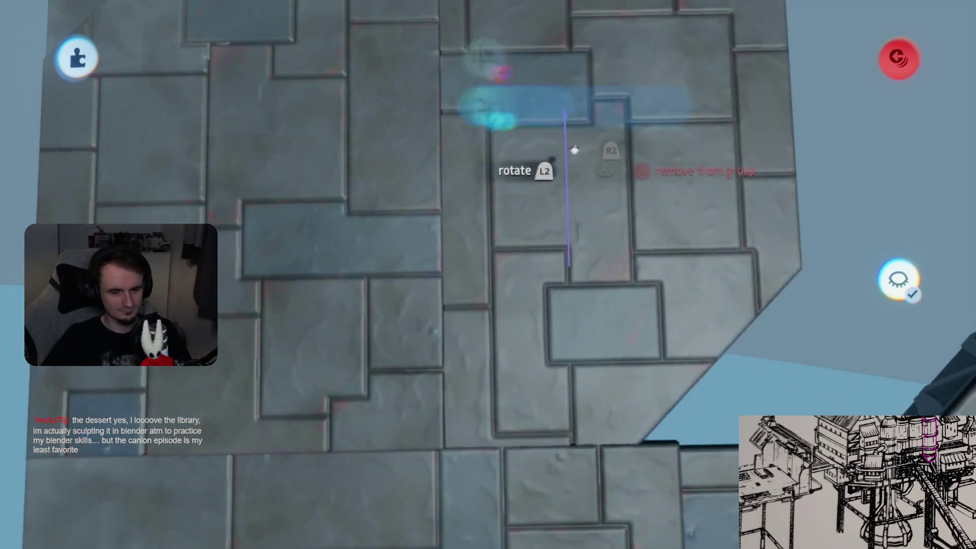
left_click_drag(579, 76, 584, 99)
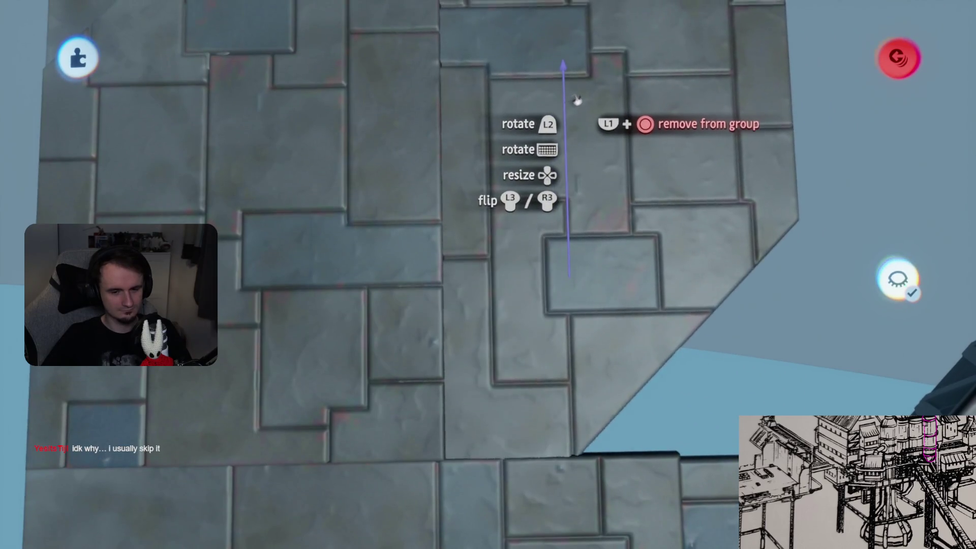
mouse_move(644, 108)
left_mouse_down()
mouse_move(627, 136)
mouse_move(641, 142)
left_mouse_up()
Rotate the stone block into the remaining deck gap and release it there
key("Tab")
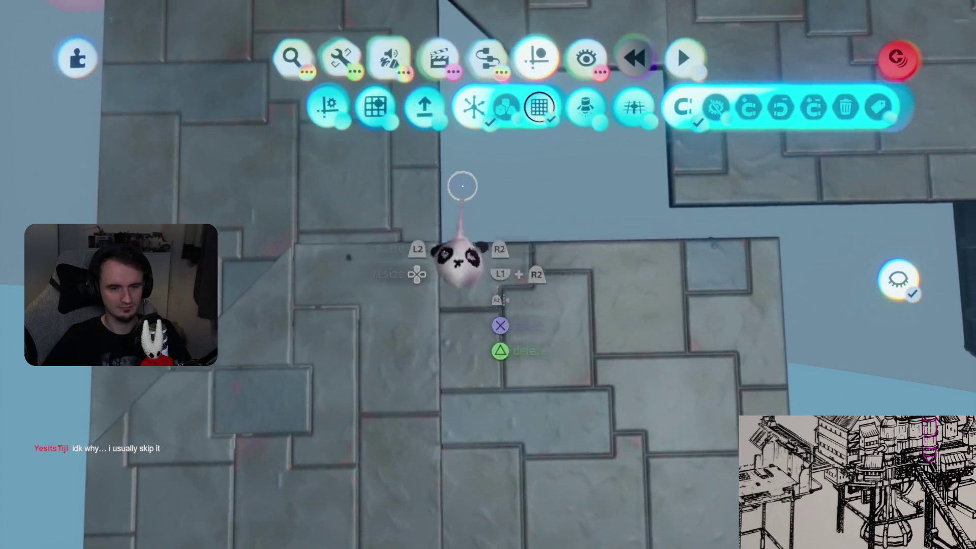
key("Escape")
mouse_move(470, 225)
left_mouse_down()
mouse_move(545, 315)
mouse_move(508, 243)
left_mouse_up()
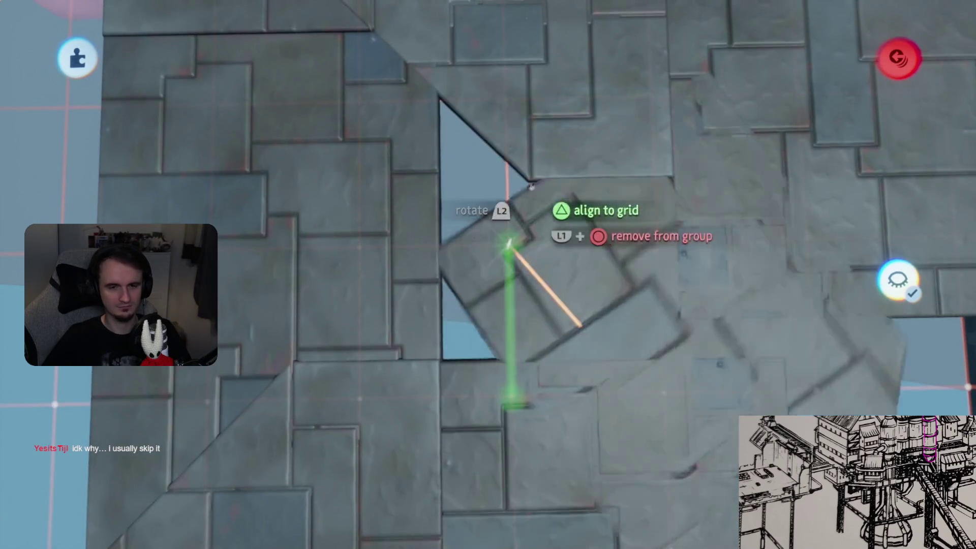
key("Tab")
key("Escape")
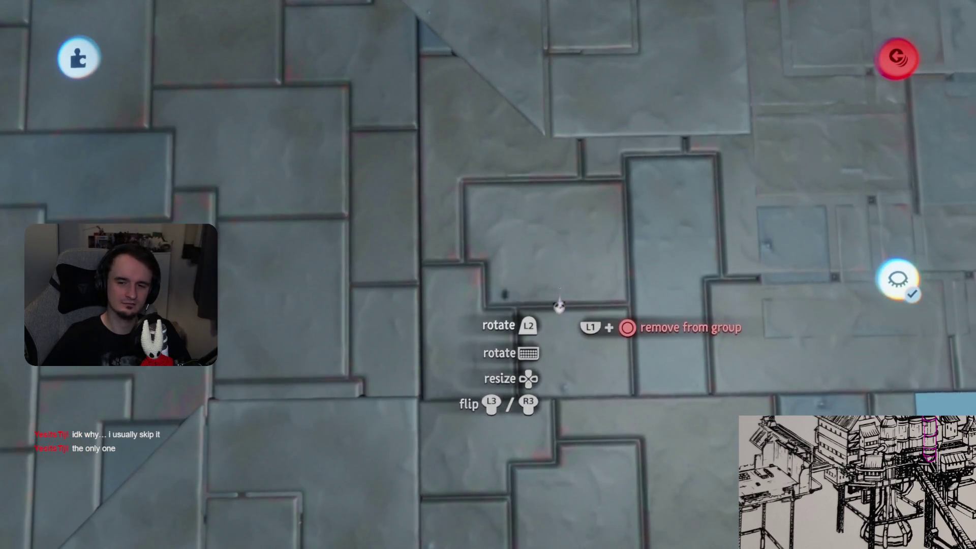
left_click_drag(559, 305, 561, 305)
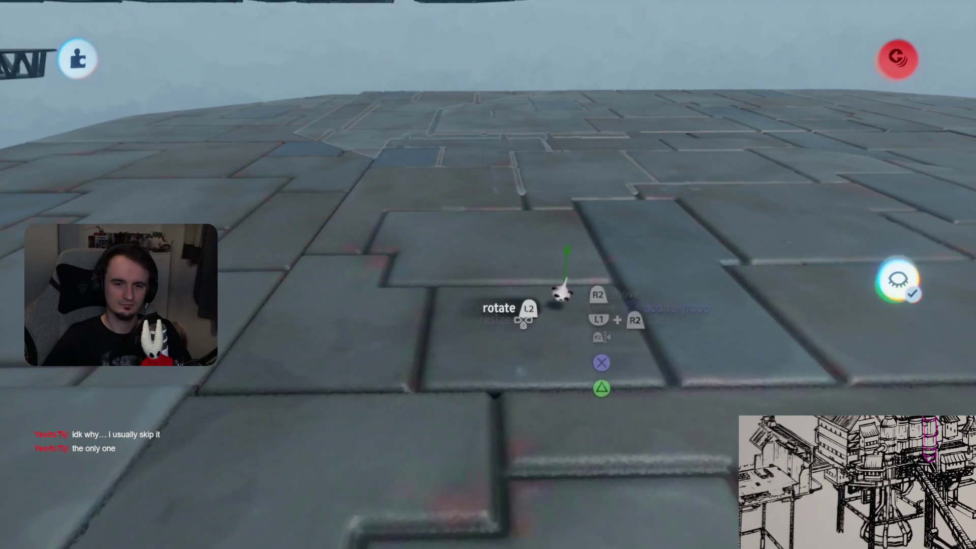
Toggle the grid snapping settings to prepare for placing the next slab
key("Tab")
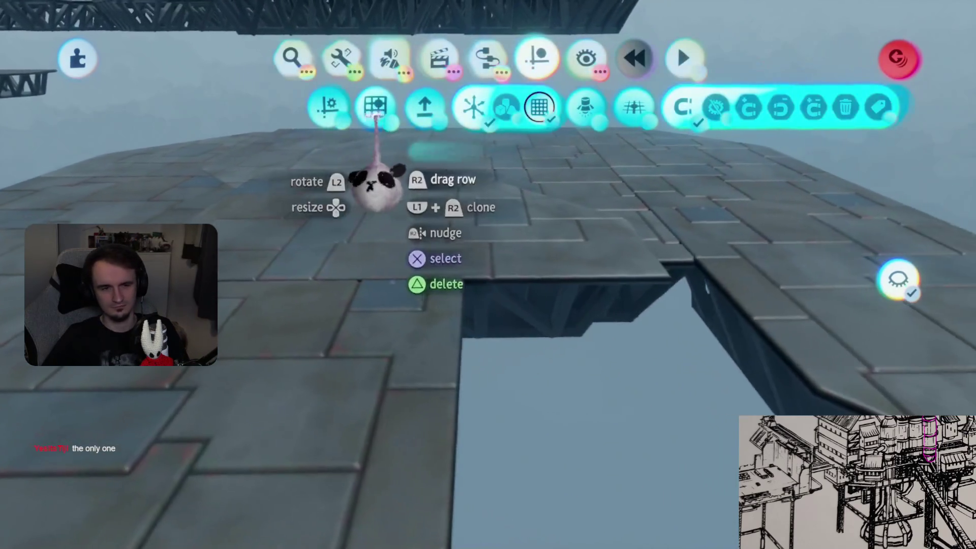
key("Escape")
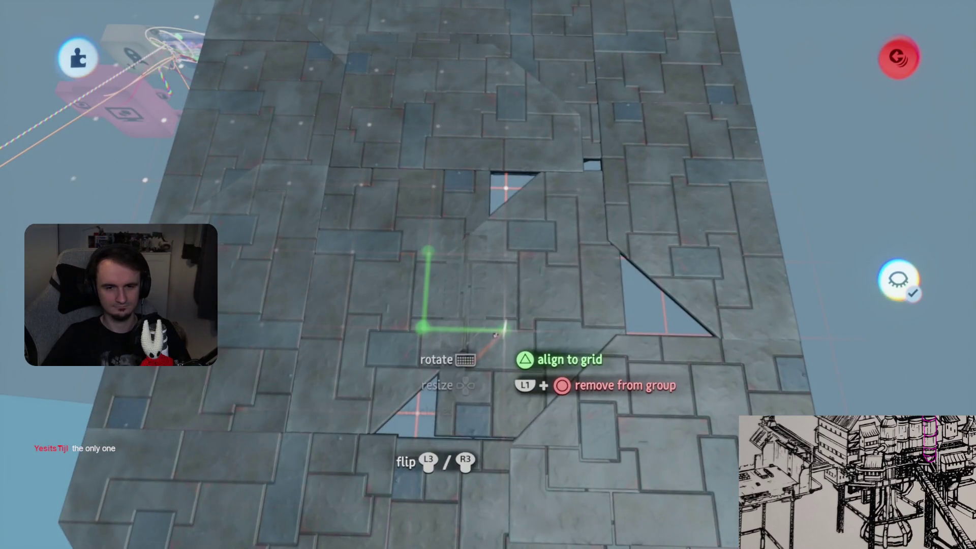
key("Tab")
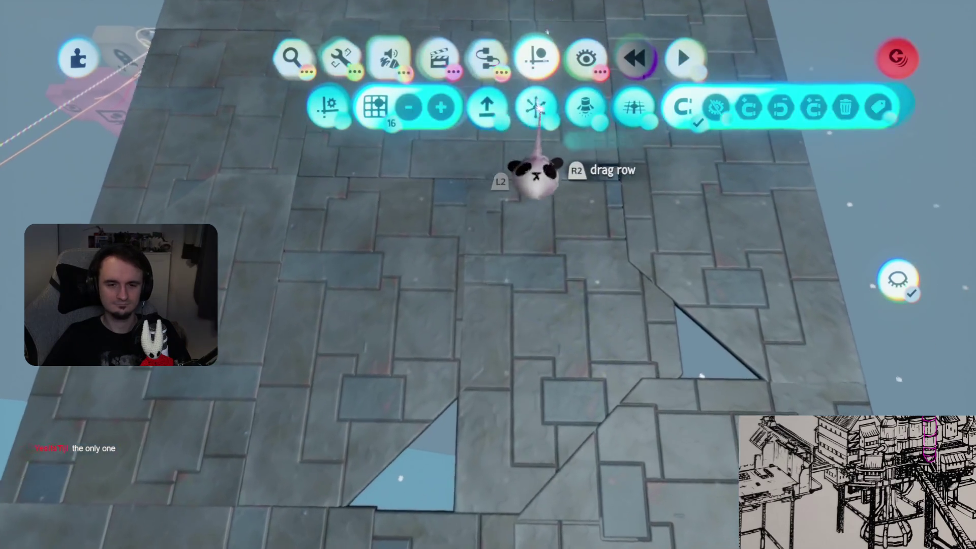
key("Escape")
key("Tab")
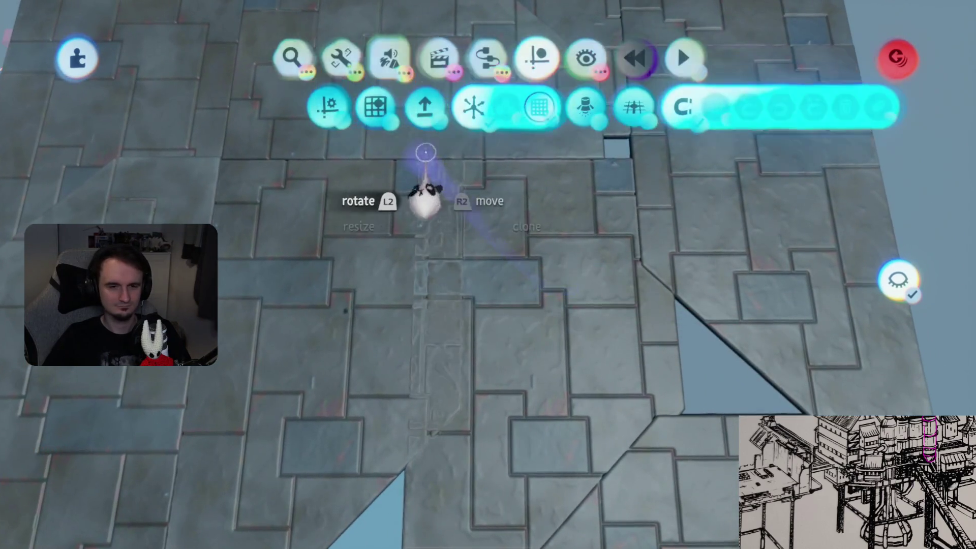
key("Escape")
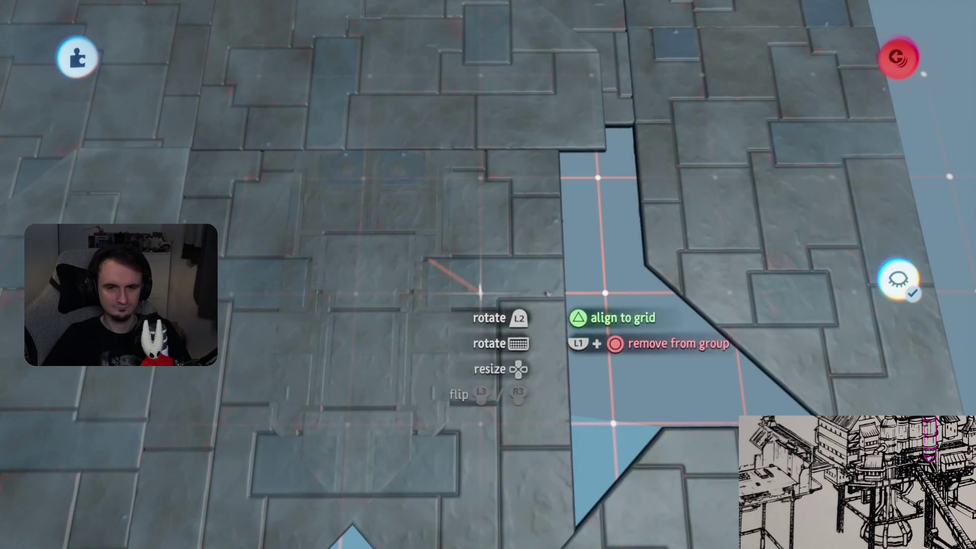
key("Tab")
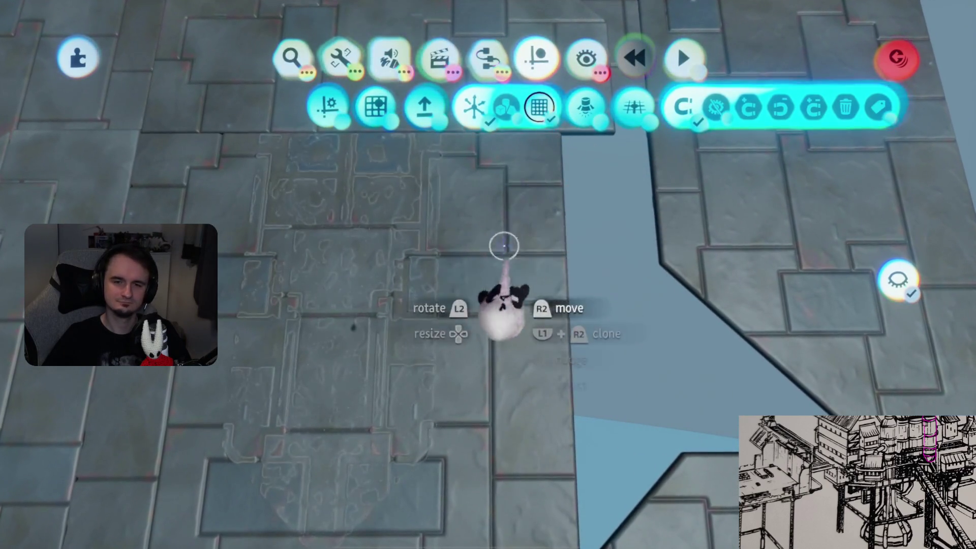
key("Escape")
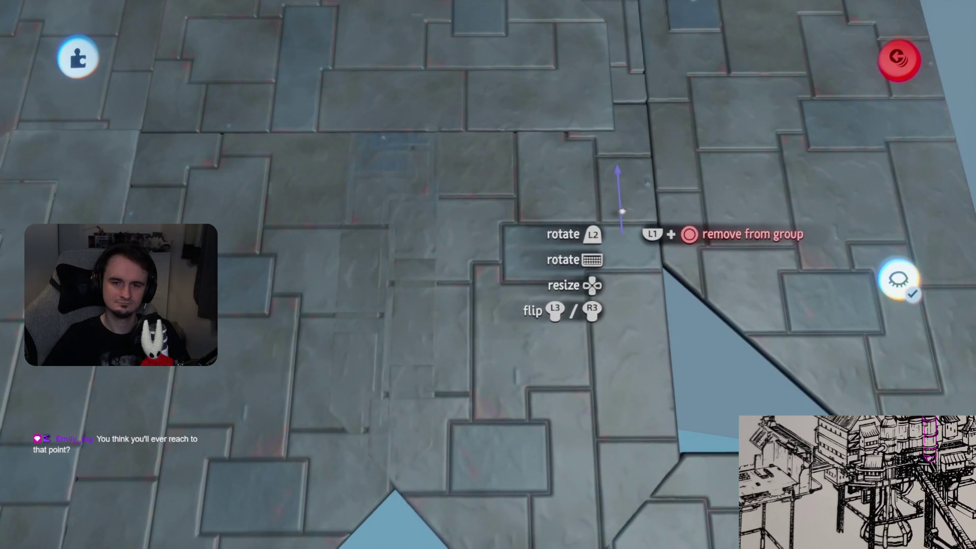
Align a slab on the grid and drop the diagonal tile piece into the deck gap
scroll(623, 219, "down", 5)
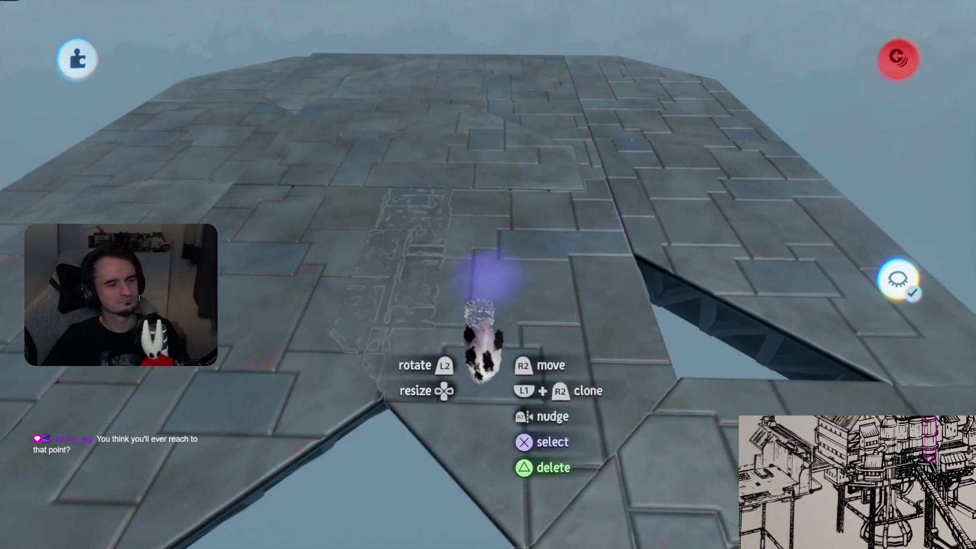
mouse_move(530, 365)
left_mouse_down()
mouse_move(523, 342)
mouse_move(532, 321)
mouse_move(510, 305)
mouse_move(547, 282)
left_mouse_up()
mouse_move(388, 185)
left_mouse_down()
mouse_move(523, 289)
mouse_move(491, 319)
left_mouse_up()
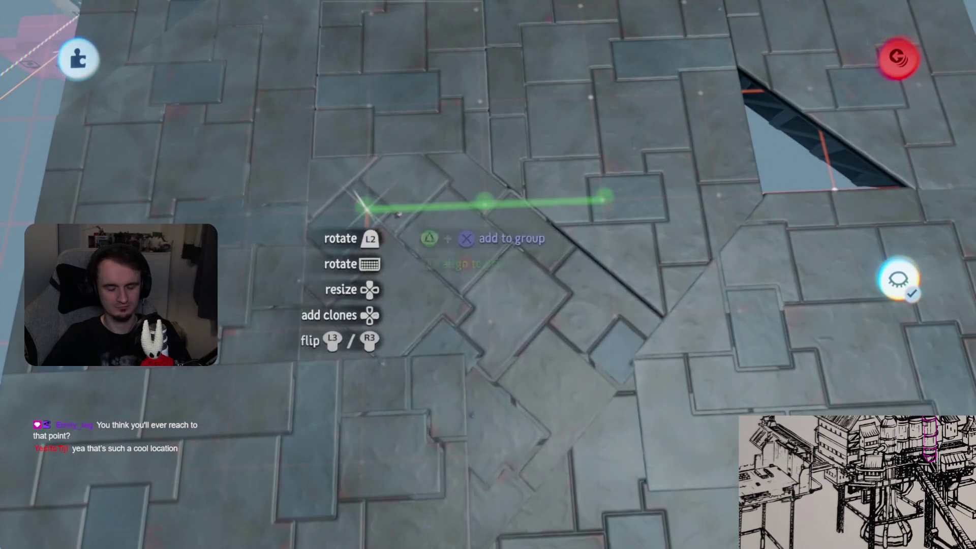
mouse_move(465, 256)
left_mouse_down()
mouse_move(571, 167)
mouse_move(544, 189)
mouse_move(562, 218)
mouse_move(566, 307)
mouse_move(568, 289)
mouse_move(584, 299)
mouse_move(627, 284)
mouse_move(628, 182)
mouse_move(638, 255)
left_mouse_up()
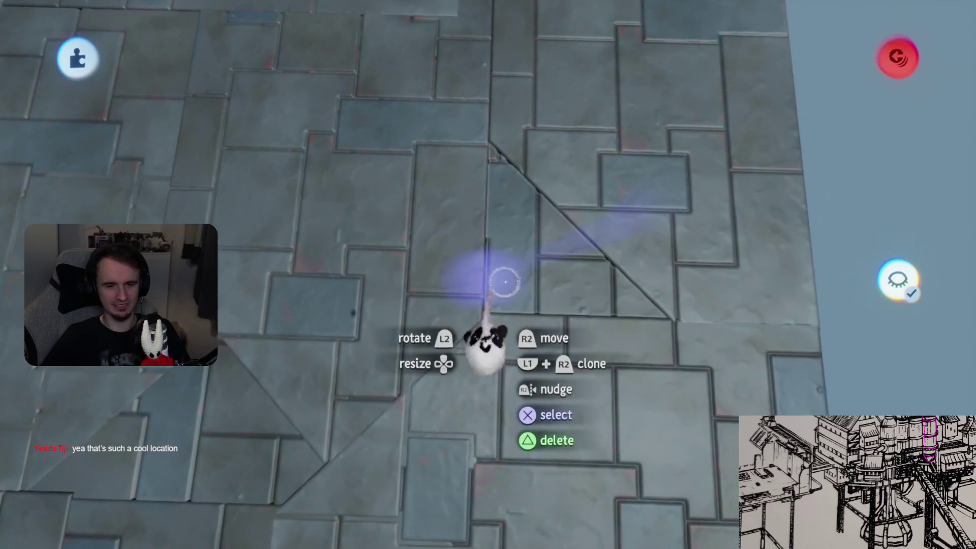
left_click_drag(505, 280, 549, 324)
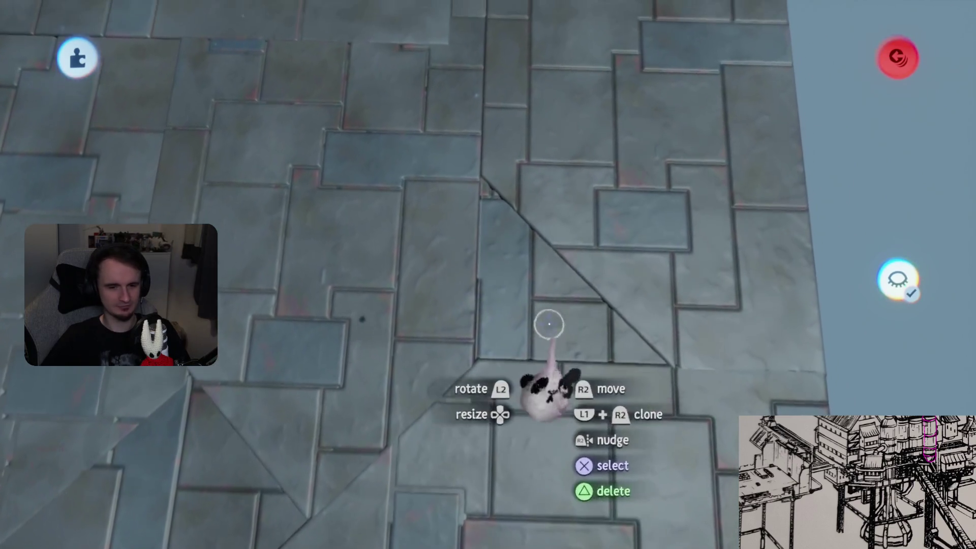
scroll(528, 347, "down", 10)
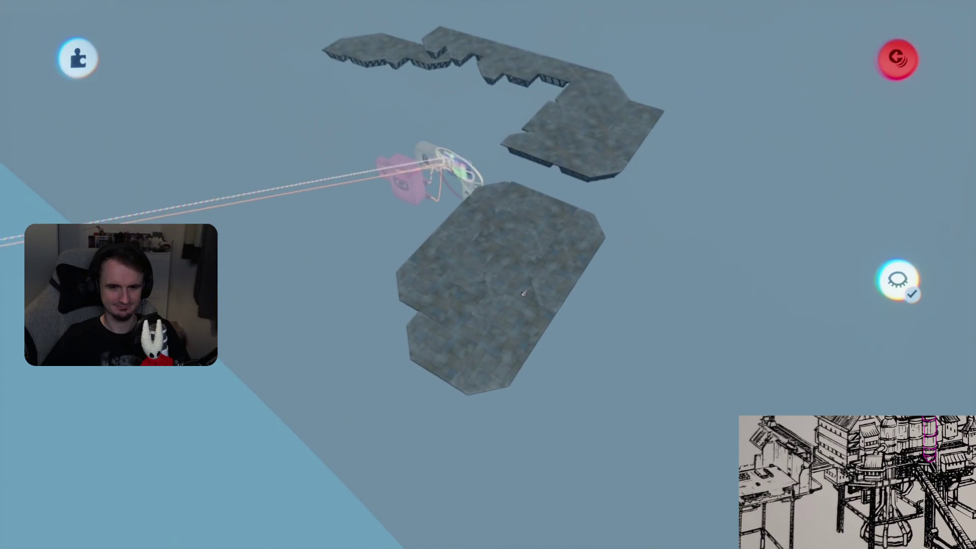
mouse_move(448, 162)
left_mouse_down()
mouse_move(708, 213)
mouse_move(656, 366)
left_mouse_up()
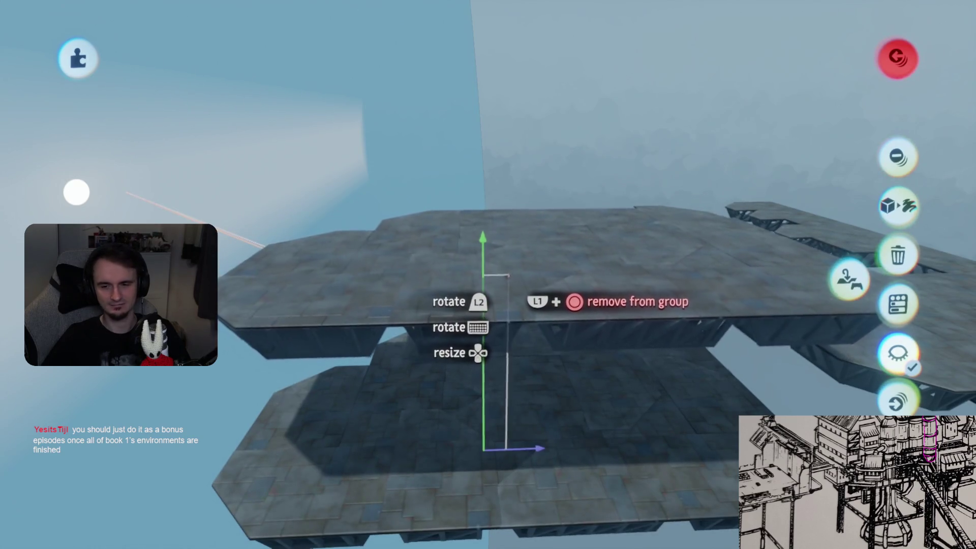
Turn off Hide Everything Else so the rest of the rig shows again
left_click(898, 356)
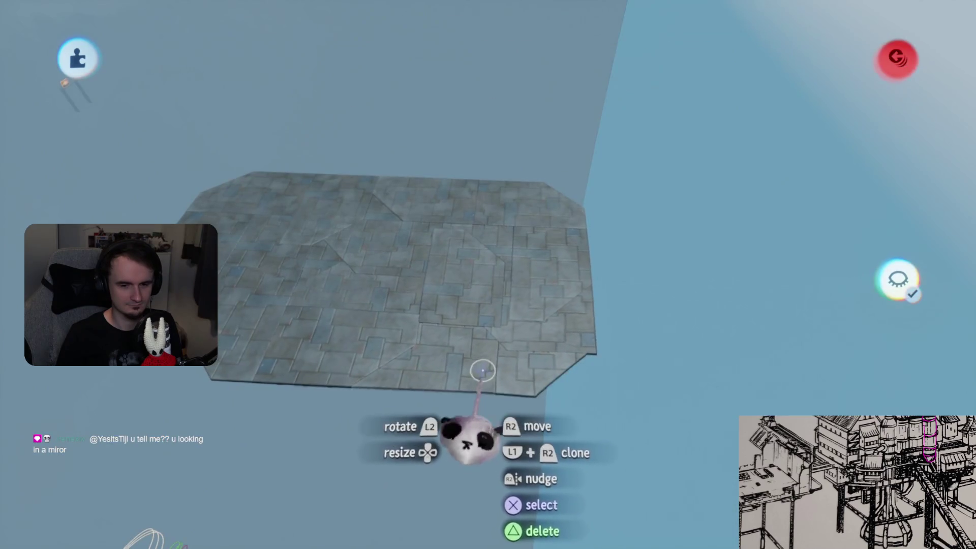
Leave sculpt mode and move a slab section aside, leaving a notch
key("Escape")
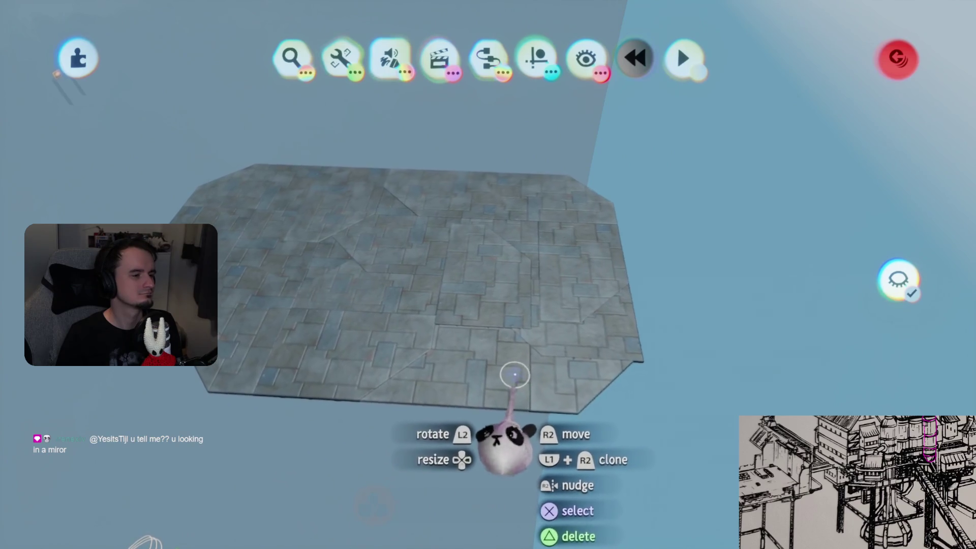
left_click_drag(524, 375, 565, 353)
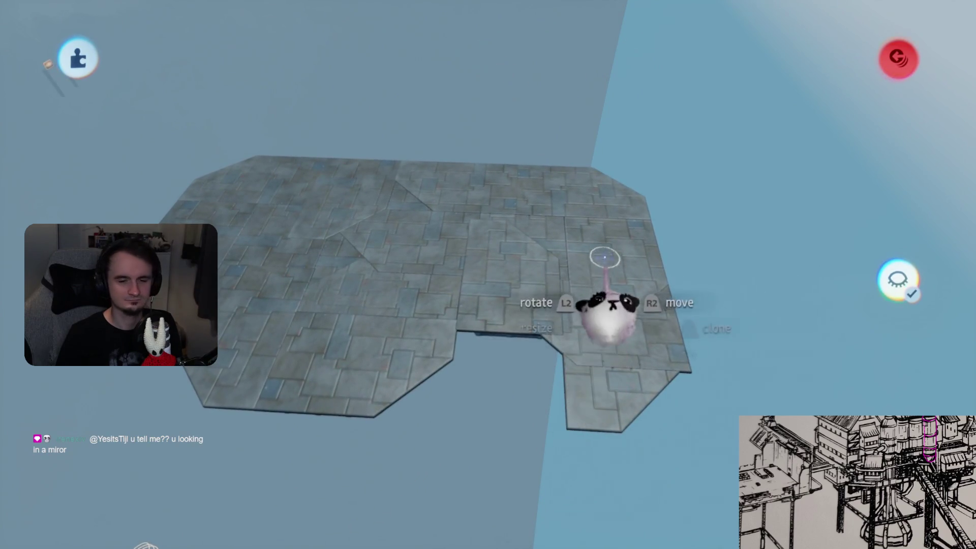
scroll(490, 349, "up", 5)
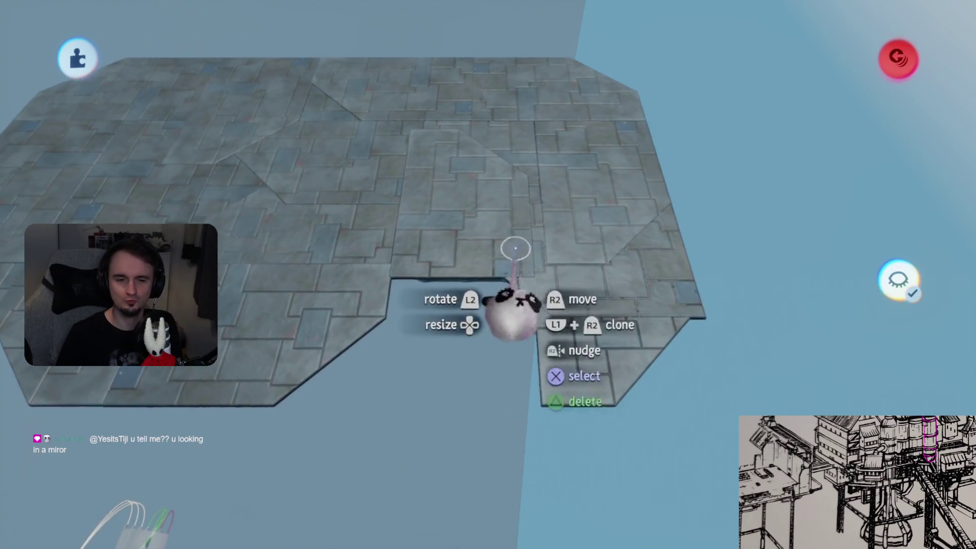
Enable grid snapping and slide the slab pieces together beside the deck
left_click(536, 56)
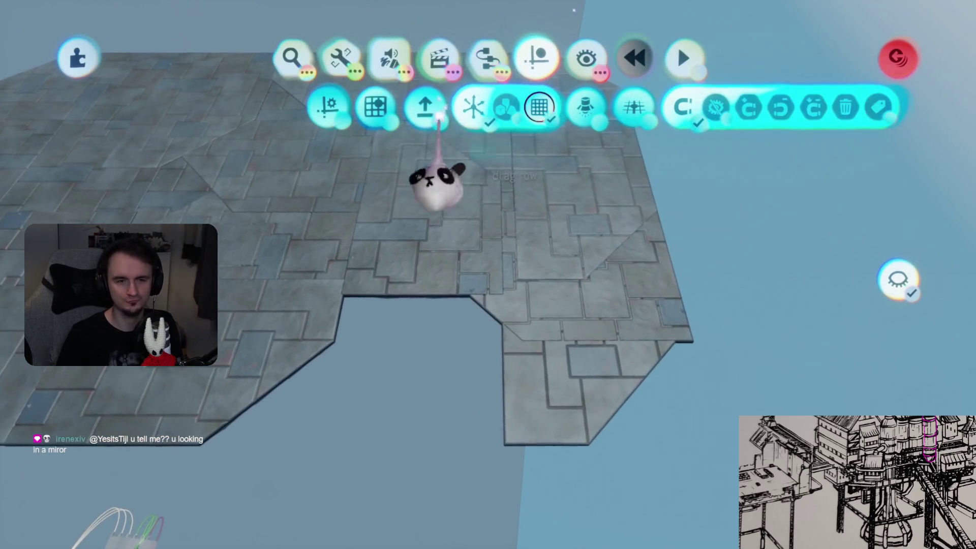
left_click(395, 106)
mouse_move(558, 446)
left_mouse_down()
mouse_move(515, 283)
mouse_move(386, 318)
mouse_move(462, 348)
left_mouse_up()
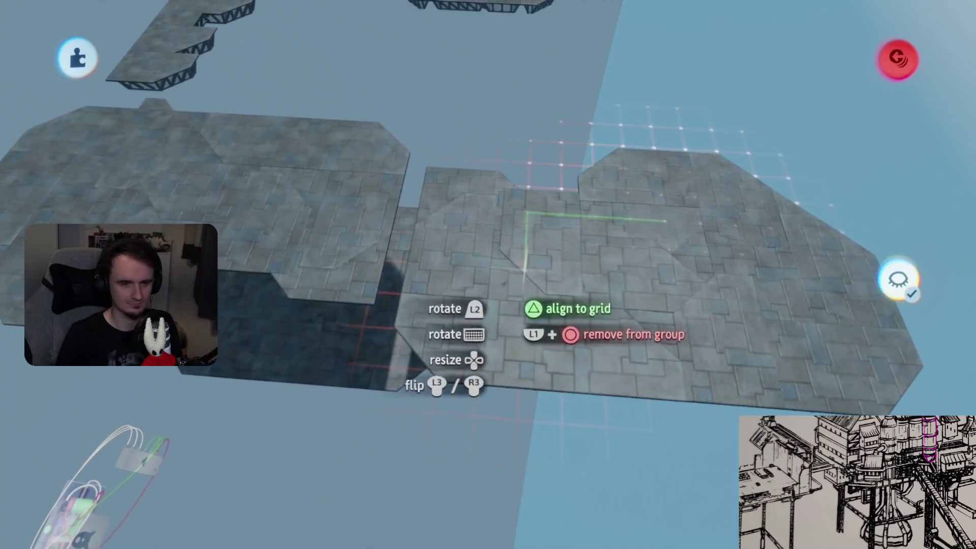
left_click_drag(526, 216, 570, 272)
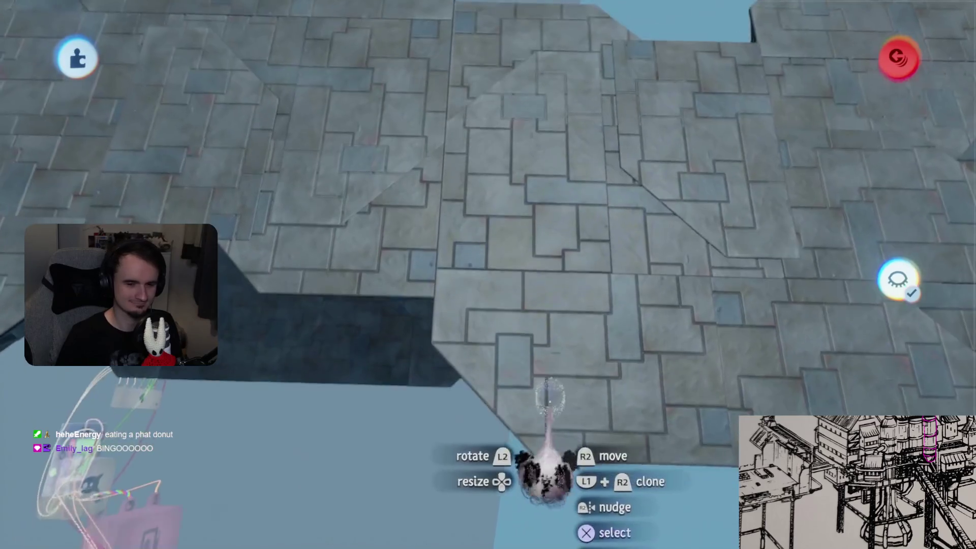
mouse_move(546, 397)
left_mouse_down()
mouse_move(537, 327)
mouse_move(516, 337)
left_mouse_up()
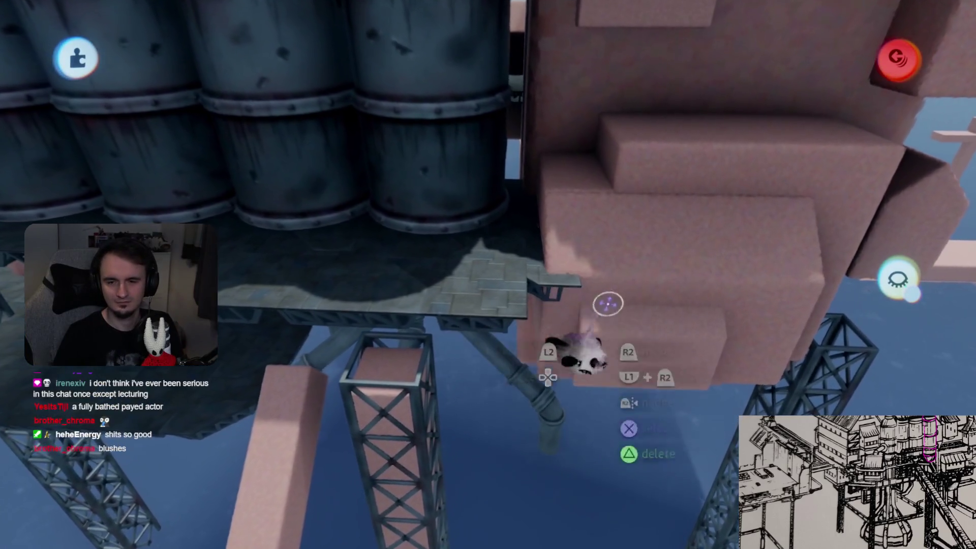
Delete the isolated right-hand platform piece, restore the full rig, and enter sculpt mode
left_click(897, 279)
key("Delete")
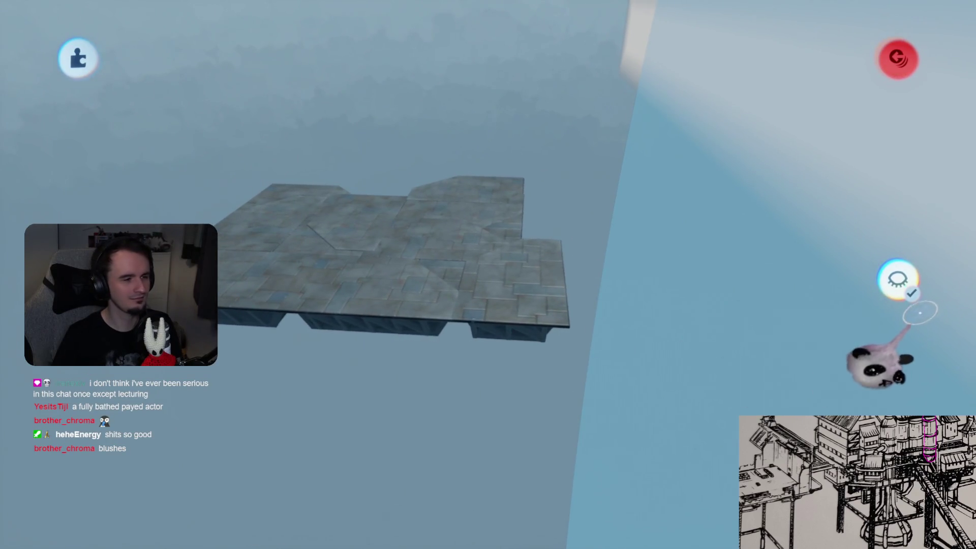
left_click(897, 278)
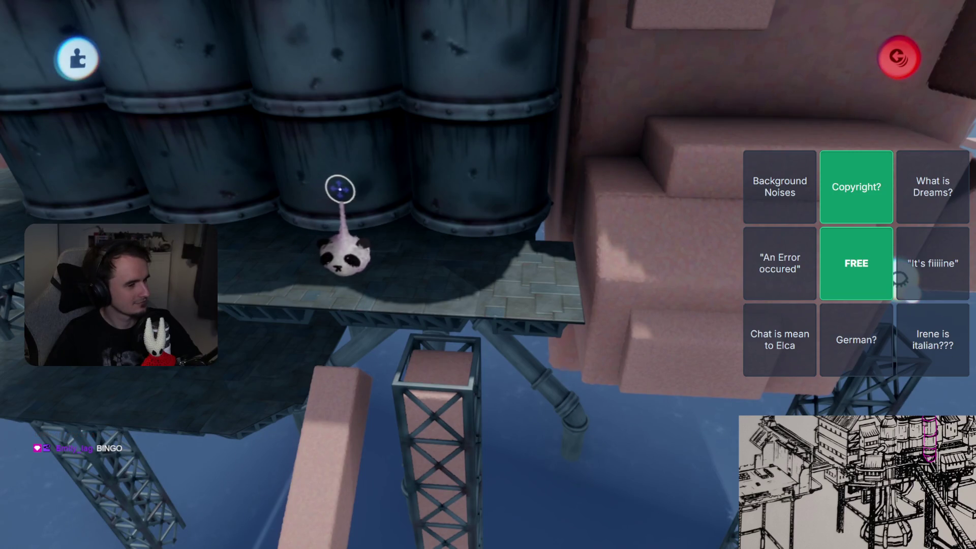
left_click(934, 263)
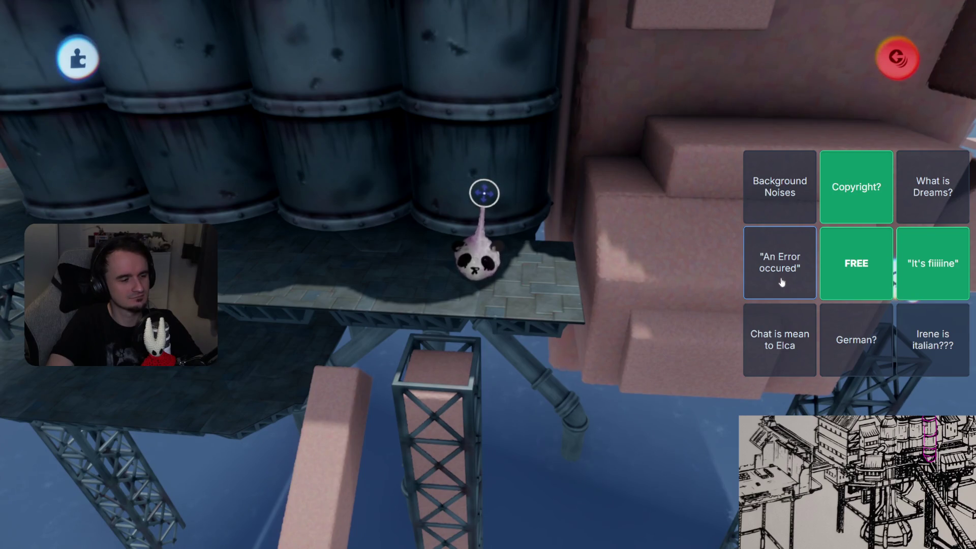
left_click(779, 345)
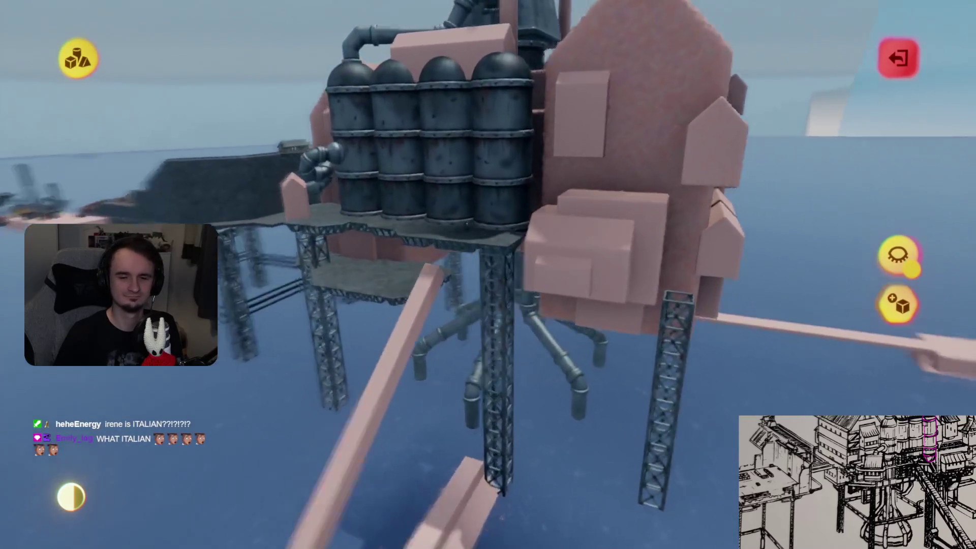
Exit sculpt mode to return to arranging the rig
key("Escape")
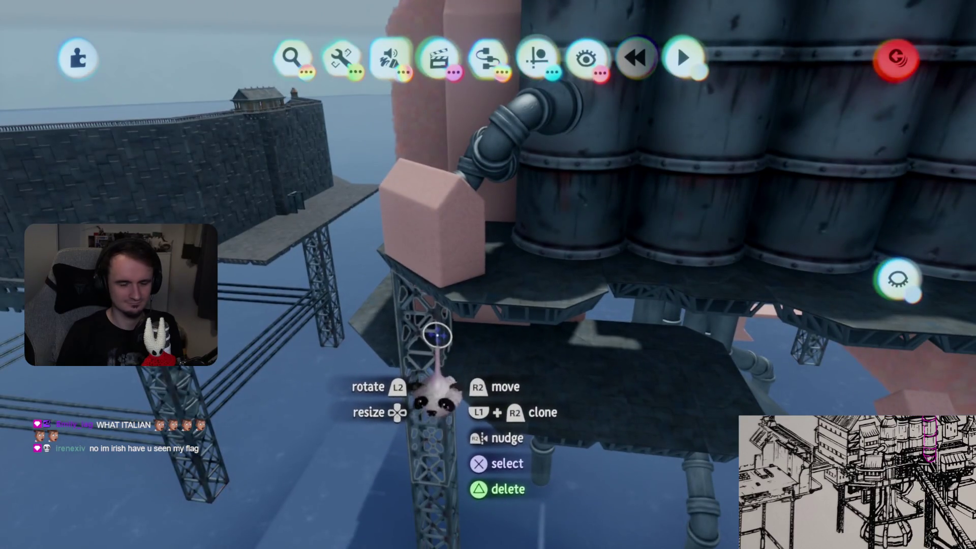
Carry the lattice truss leg to the deck corner by the barrels and raise it under the deck
left_click(452, 346)
mouse_move(470, 330)
left_mouse_down()
mouse_move(528, 311)
mouse_move(527, 265)
left_mouse_up()
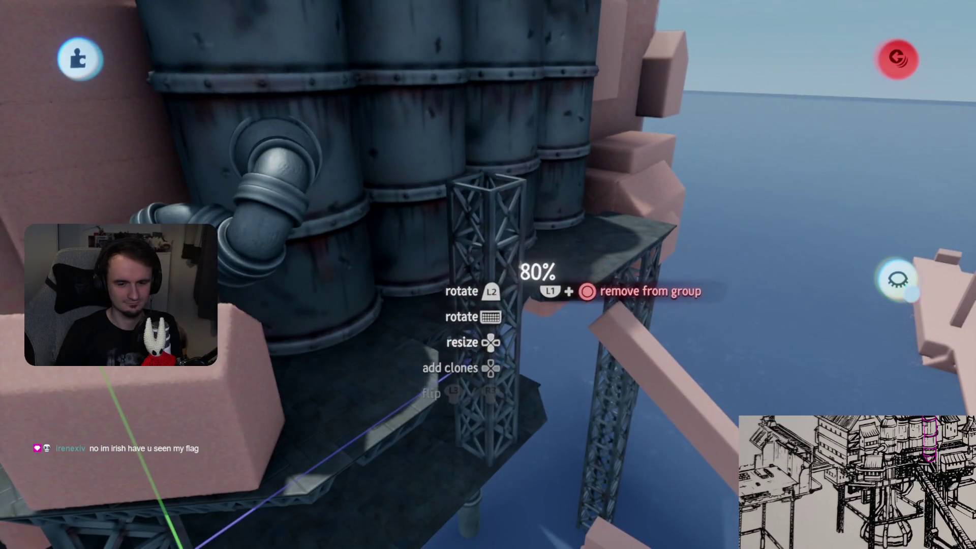
left_click(464, 411)
mouse_move(463, 410)
left_mouse_down()
mouse_move(539, 482)
mouse_move(540, 352)
left_mouse_up()
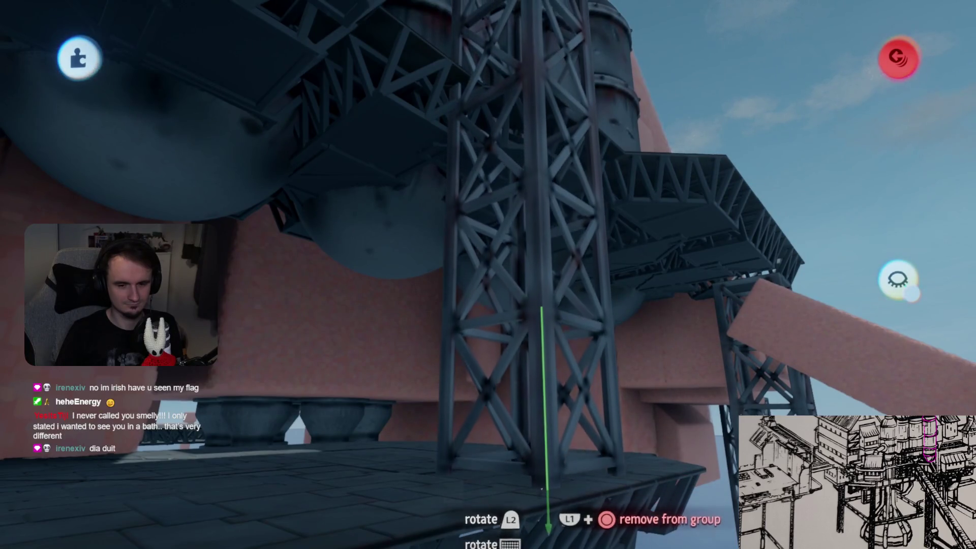
left_click_drag(541, 305, 544, 464)
mouse_move(543, 503)
left_mouse_down()
mouse_move(551, 349)
mouse_move(564, 336)
mouse_move(568, 354)
left_mouse_up()
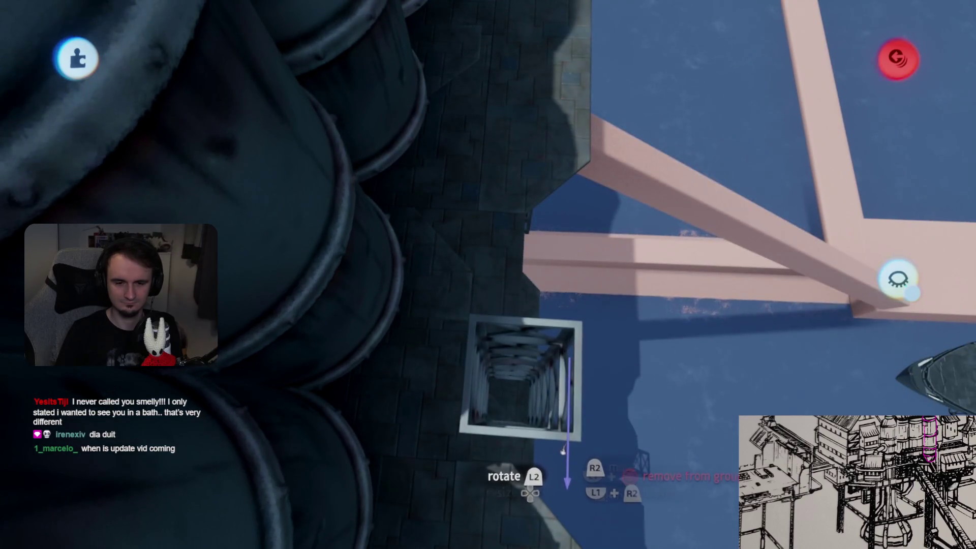
left_click_drag(554, 508, 553, 480)
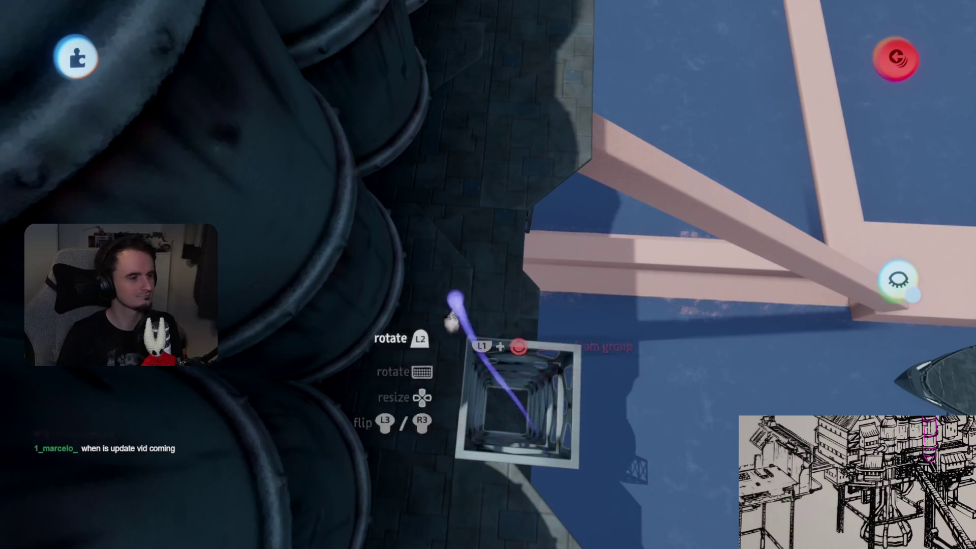
left_click_drag(451, 321, 472, 307)
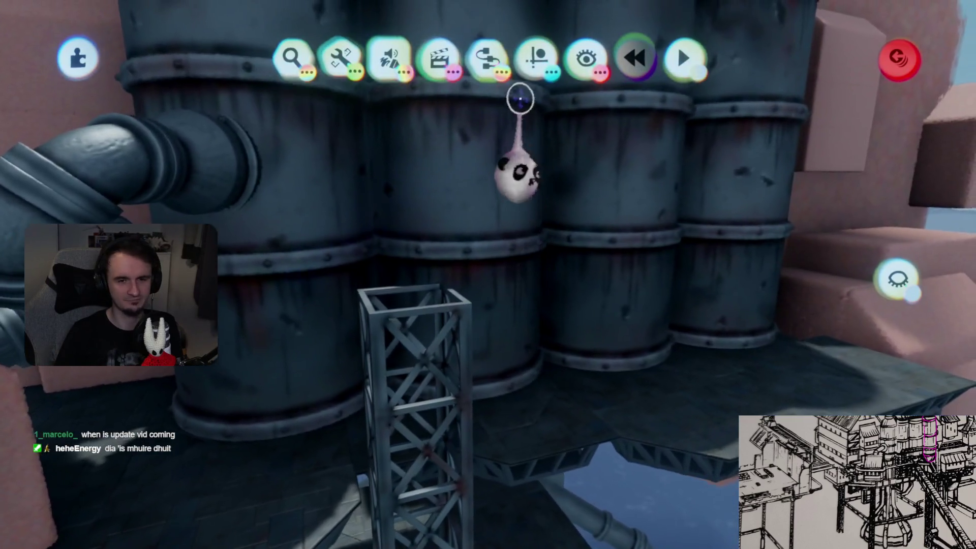
Clone the truss leg, turn the copy 90°, and raise it horizontally along the barrel tanks
mouse_move(536, 51)
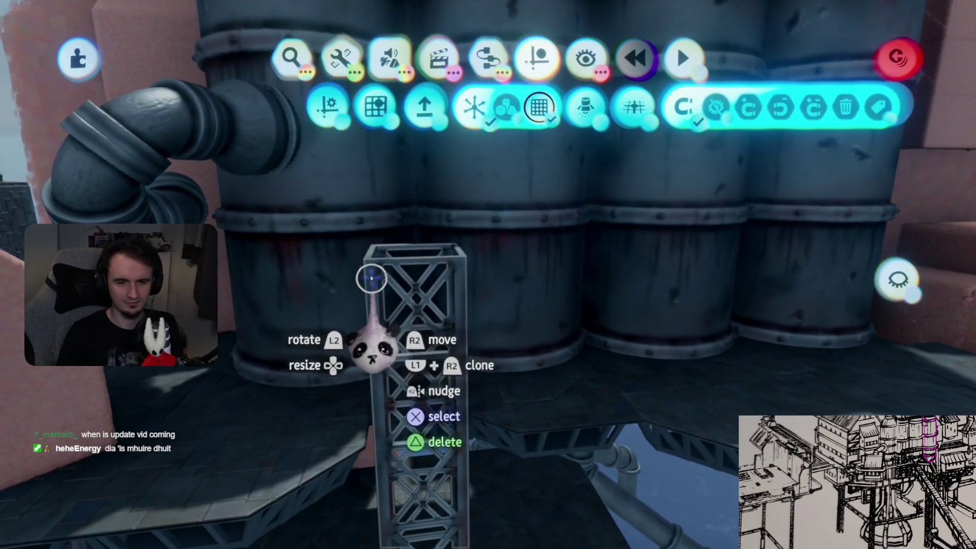
mouse_move(374, 275)
left_mouse_down()
mouse_move(500, 202)
mouse_move(552, 275)
left_mouse_up()
mouse_move(508, 245)
left_mouse_down()
mouse_move(506, 310)
mouse_move(432, 328)
mouse_move(441, 394)
left_mouse_up()
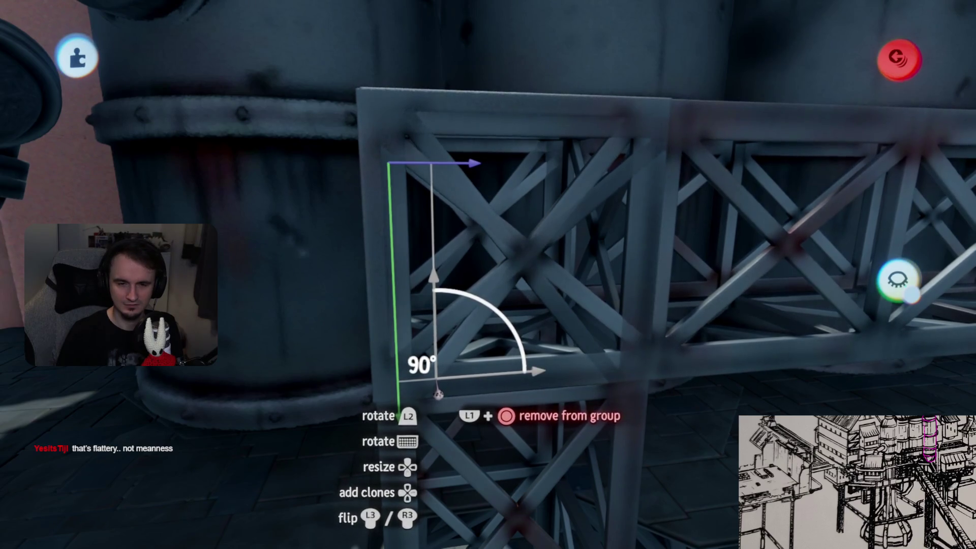
mouse_move(437, 396)
left_mouse_down()
mouse_move(438, 259)
mouse_move(436, 288)
mouse_move(436, 273)
left_mouse_up()
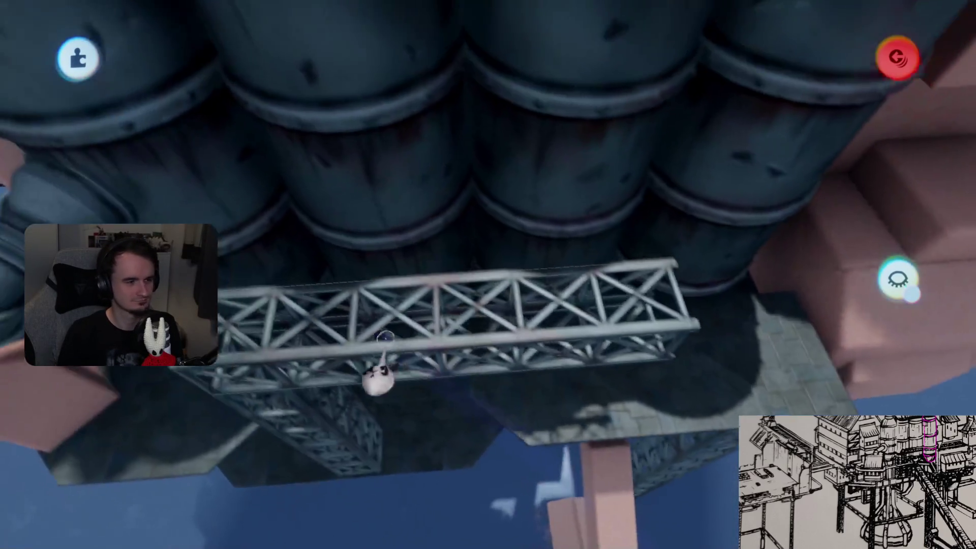
Turn the horizontal truss beam 90° and seat it on top of the front truss leg, forming a corner beside the barrel tanks
mouse_move(381, 381)
left_mouse_down()
mouse_move(305, 375)
mouse_move(565, 377)
left_mouse_up()
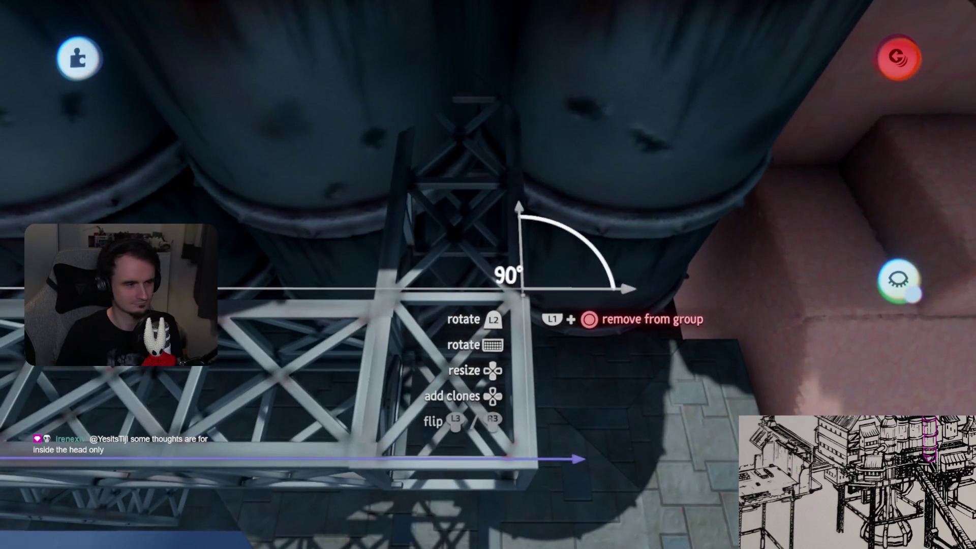
left_click_drag(518, 294, 550, 349)
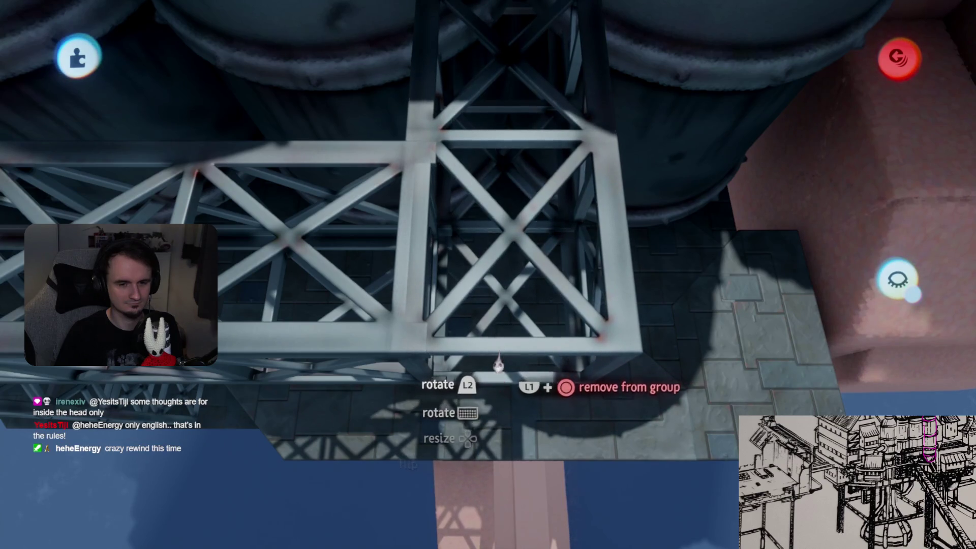
left_click_drag(498, 364, 464, 359)
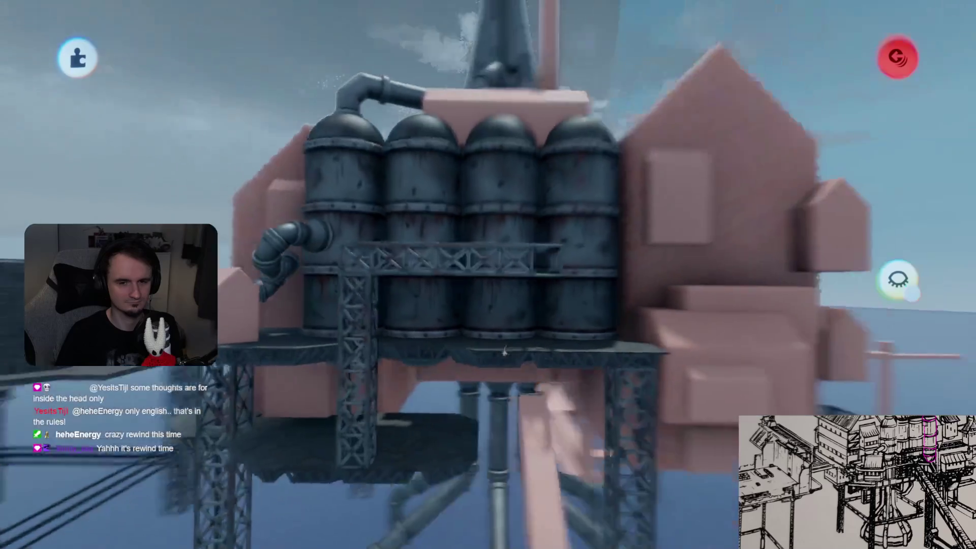
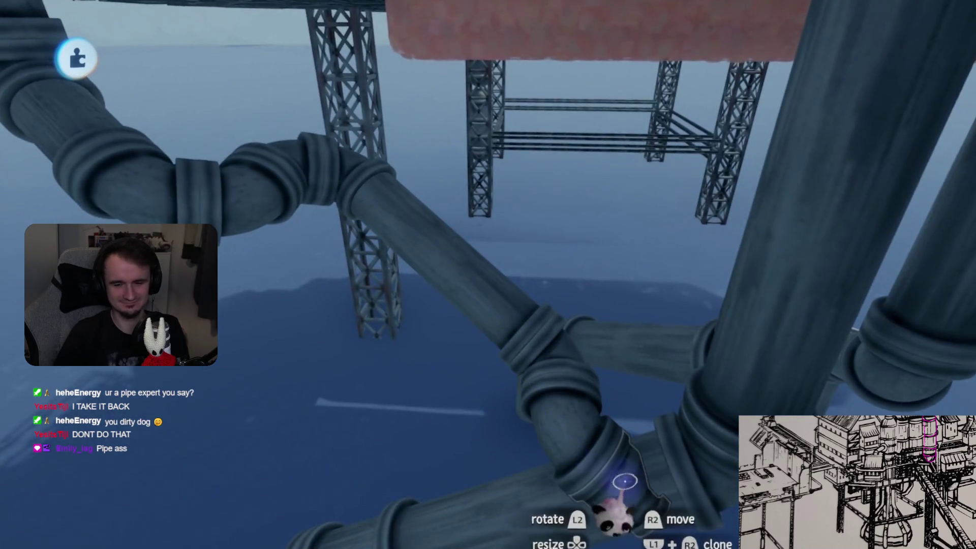
Add another pipe piece to the gathered pipe selection near the storage tanks
mouse_move(553, 369)
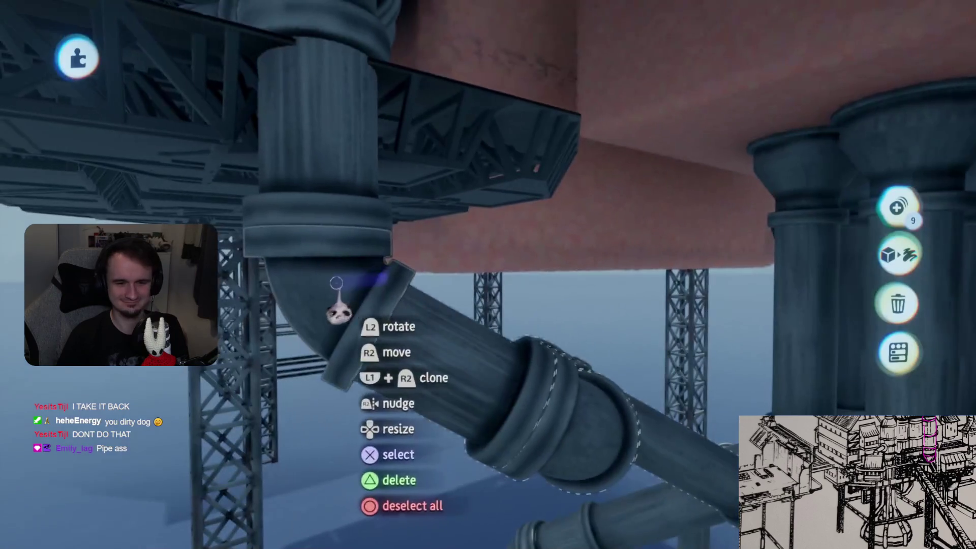
left_click(336, 282)
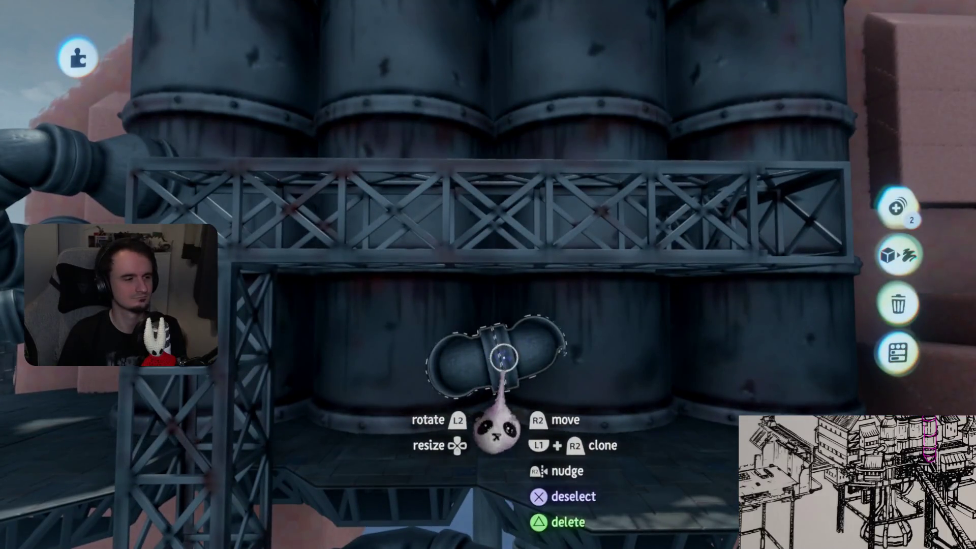
Drop the pipe elbow against the storage tanks beside the pink building
left_click(501, 347)
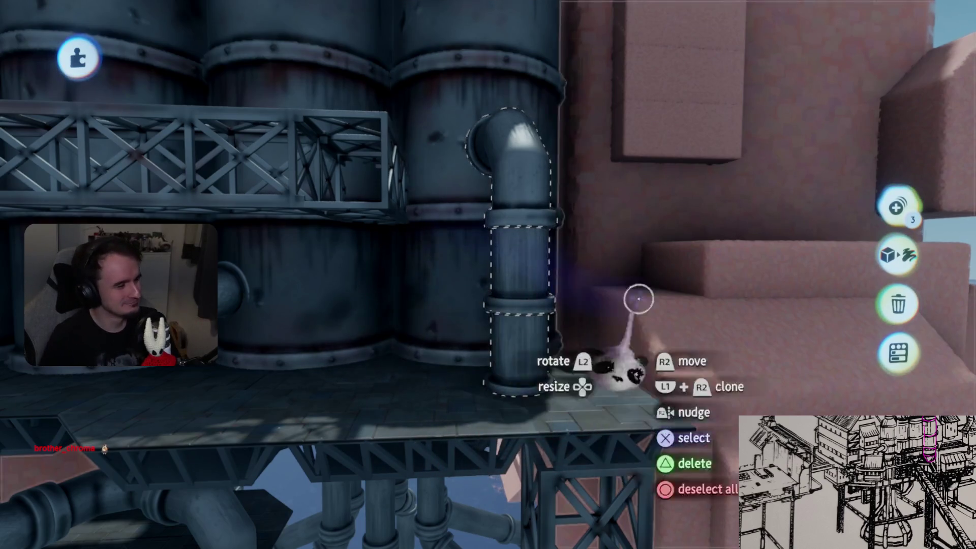
Select the side pipe elbow and move it onto the vertical pipe, toggling grid snapping
key("Escape")
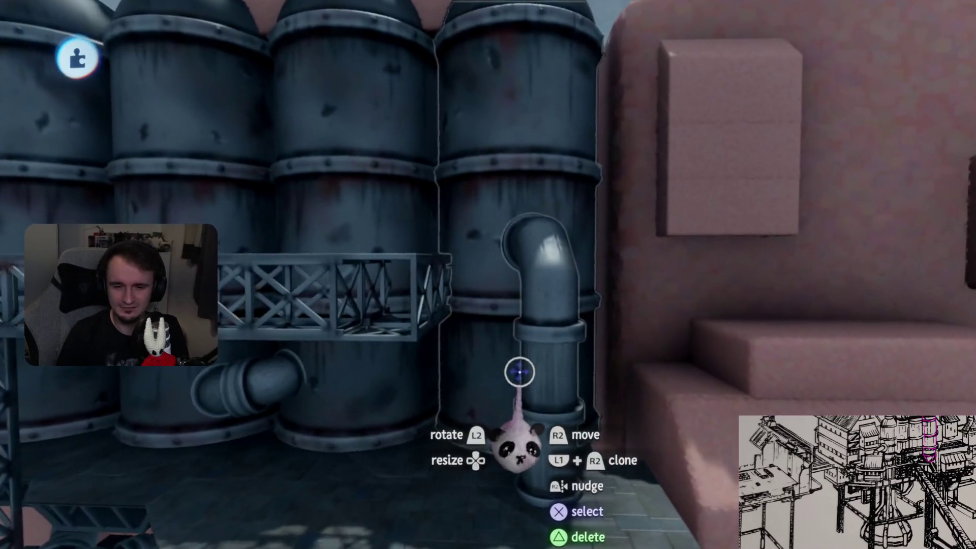
key("Tab")
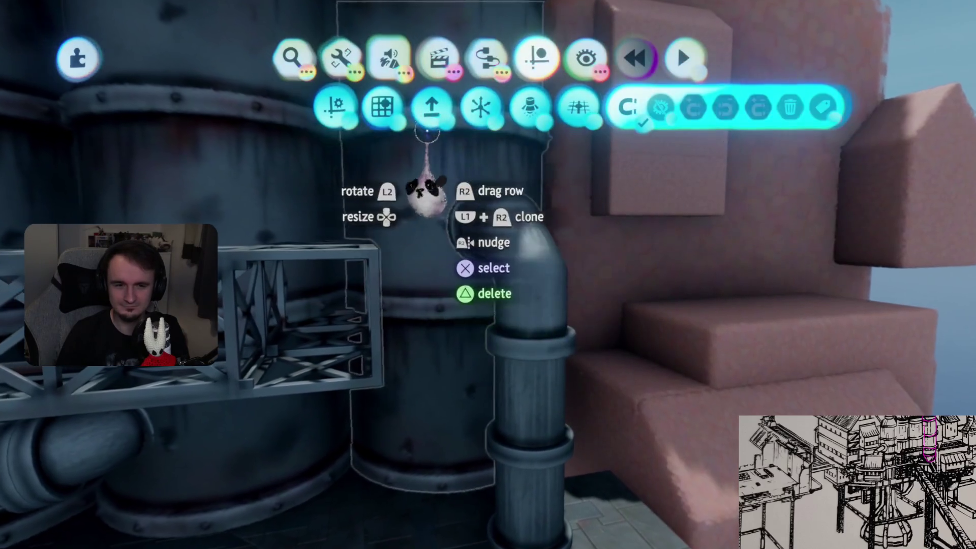
key("Escape")
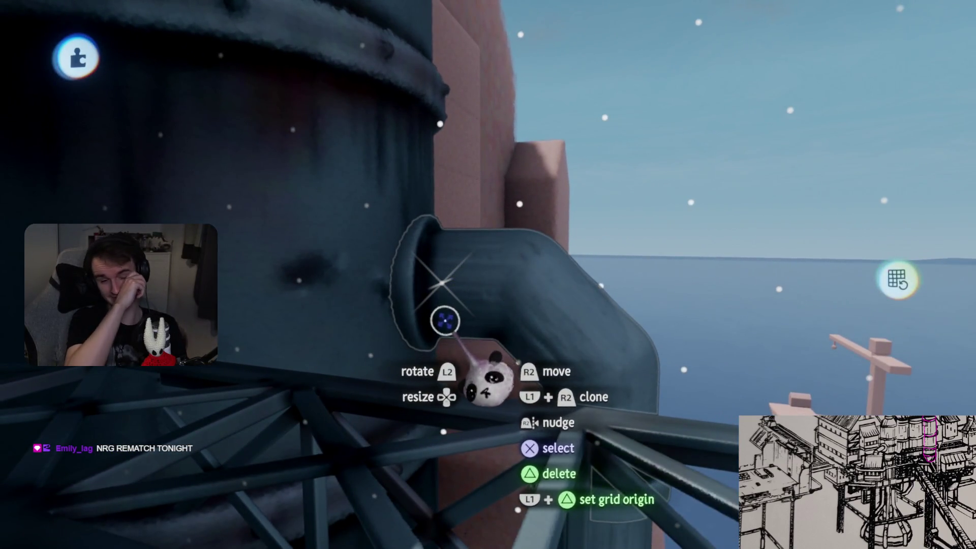
left_click(397, 324)
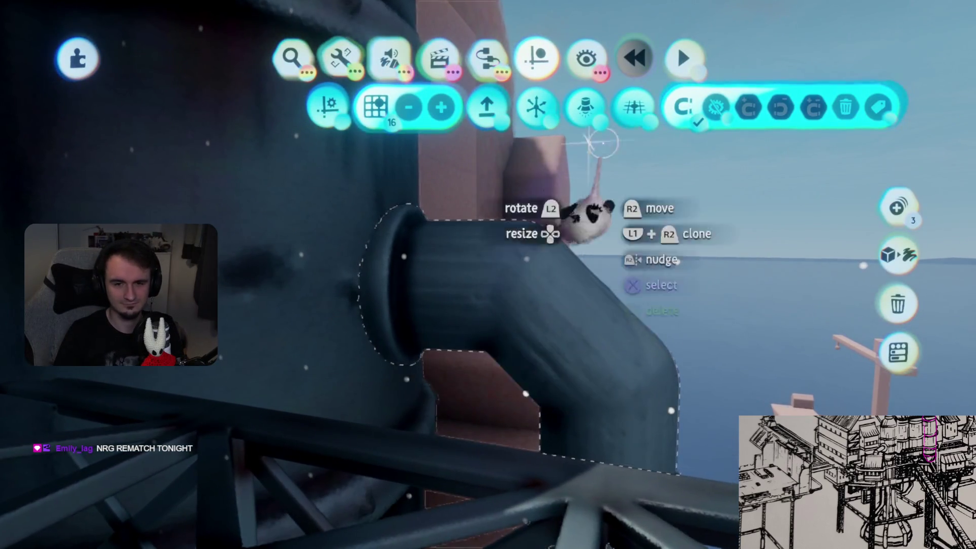
left_click(682, 108)
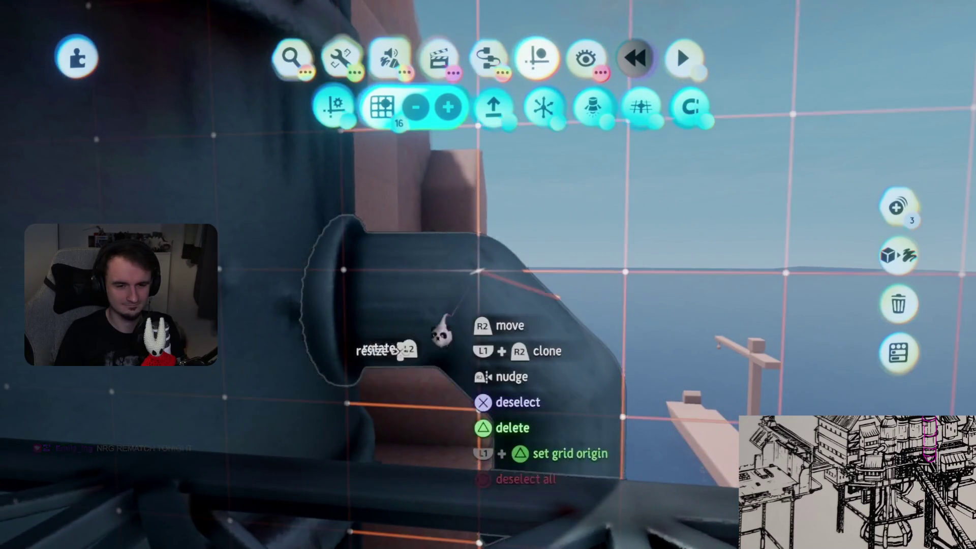
key("Escape")
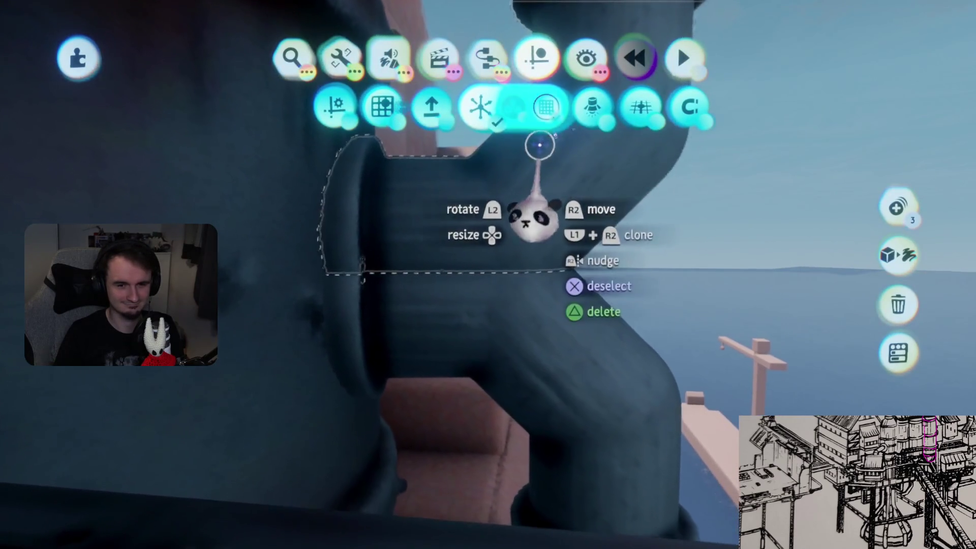
mouse_move(503, 201)
left_mouse_down()
mouse_move(511, 292)
mouse_move(533, 337)
mouse_move(505, 342)
left_mouse_up()
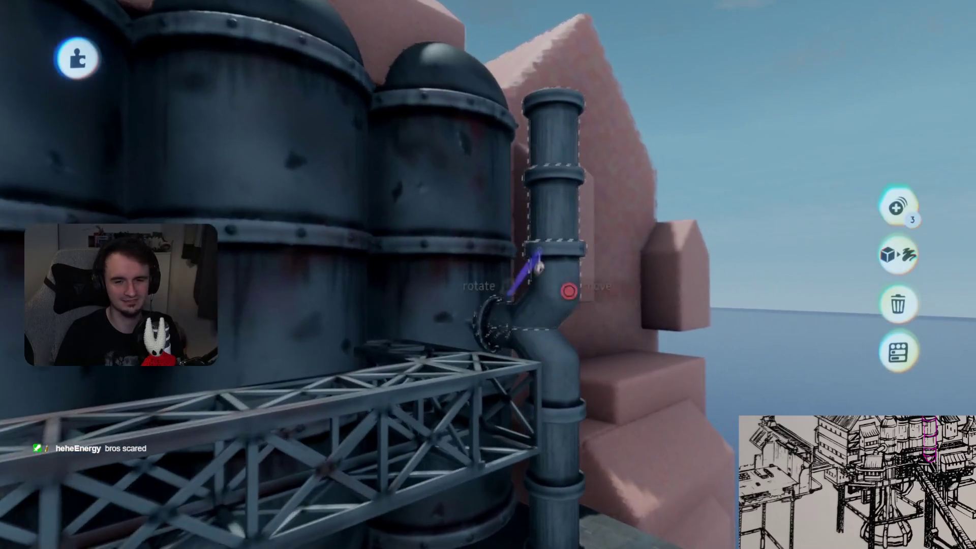
Rotate the pipe elbow into line with the vertical pipe and drop it
mouse_move(540, 257)
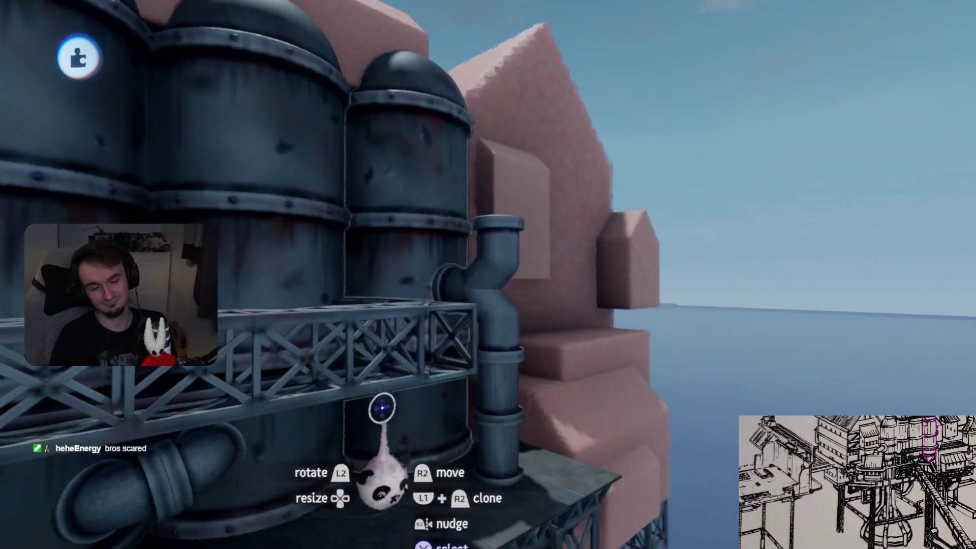
mouse_move(413, 311)
left_mouse_down()
mouse_move(508, 377)
mouse_move(503, 275)
mouse_move(459, 288)
left_mouse_up()
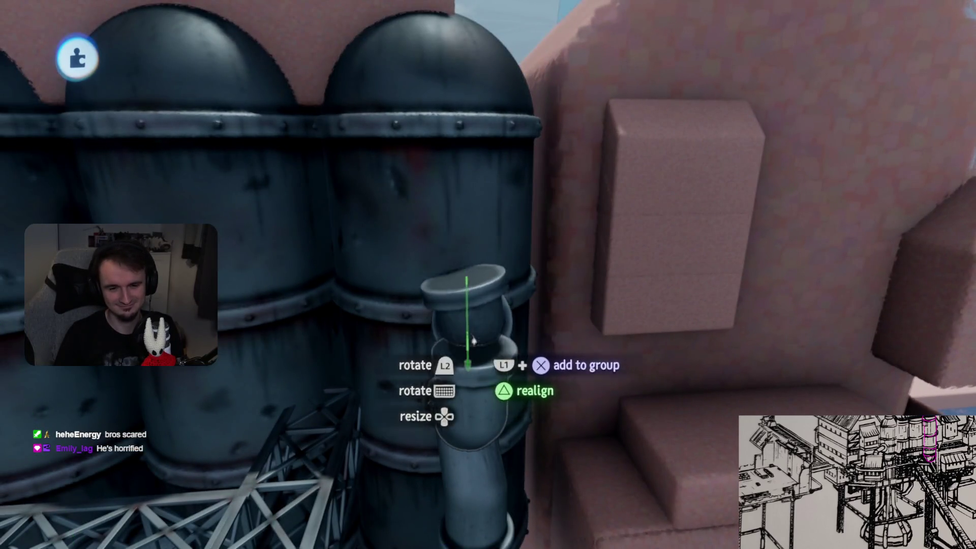
left_click_drag(472, 345, 533, 158)
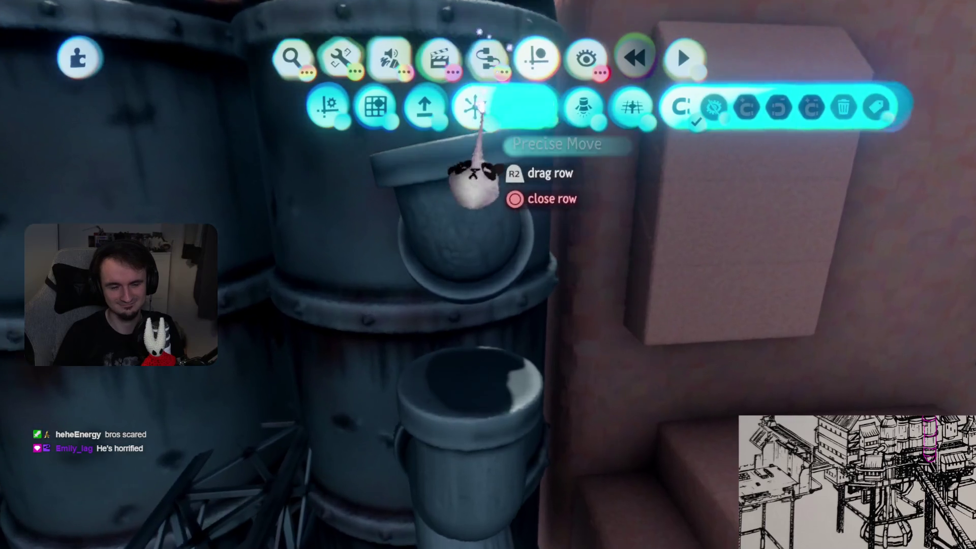
Using Precise Move, lift the pipe cap off and reposition the elbow on the tank
left_click(475, 175)
left_click_drag(465, 305, 482, 368)
left_click_drag(482, 426, 482, 230)
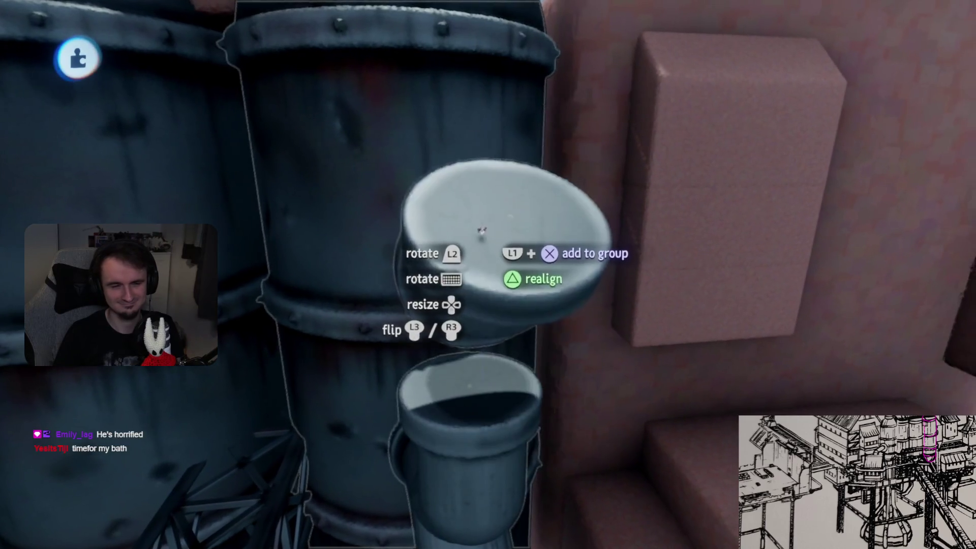
left_click_drag(456, 452, 464, 401)
mouse_move(478, 247)
left_mouse_down()
mouse_move(442, 284)
mouse_move(408, 224)
left_mouse_up()
mouse_move(342, 315)
left_mouse_down()
mouse_move(447, 305)
mouse_move(421, 327)
mouse_move(446, 371)
left_mouse_up()
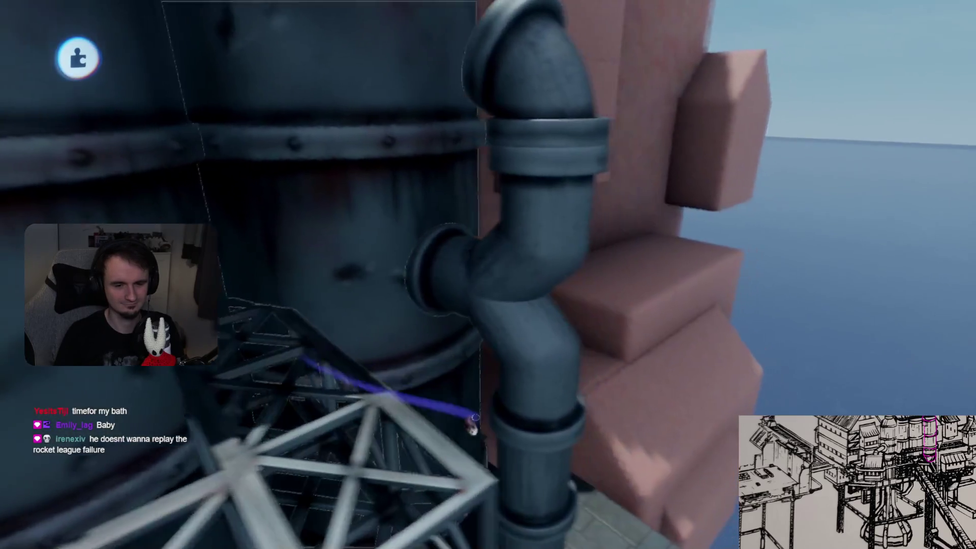
mouse_move(472, 425)
left_mouse_down()
mouse_move(503, 483)
mouse_move(470, 213)
mouse_move(478, 244)
mouse_move(476, 219)
mouse_move(465, 229)
mouse_move(475, 219)
left_mouse_up()
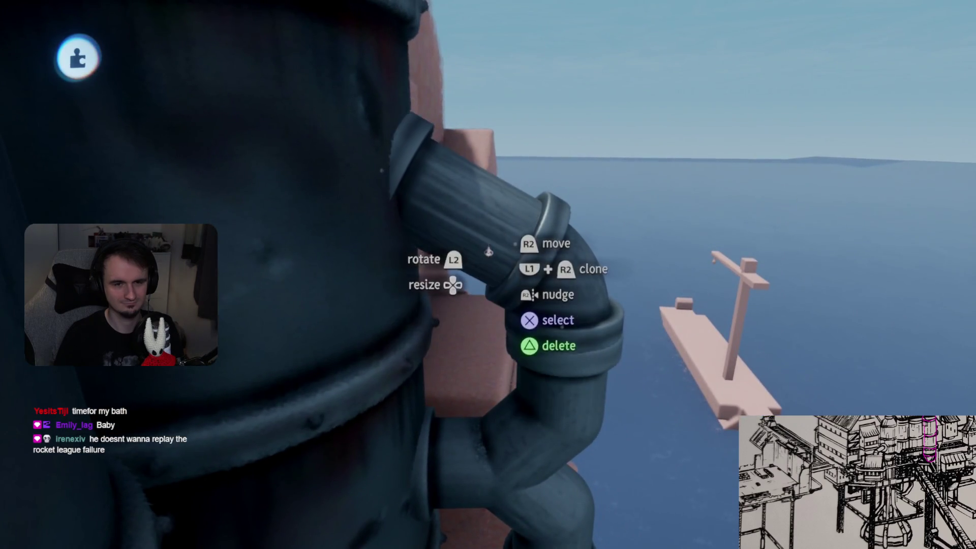
mouse_move(488, 249)
left_mouse_down()
mouse_move(446, 279)
mouse_move(457, 285)
mouse_move(419, 256)
mouse_move(496, 409)
mouse_move(479, 300)
mouse_move(465, 334)
left_mouse_up()
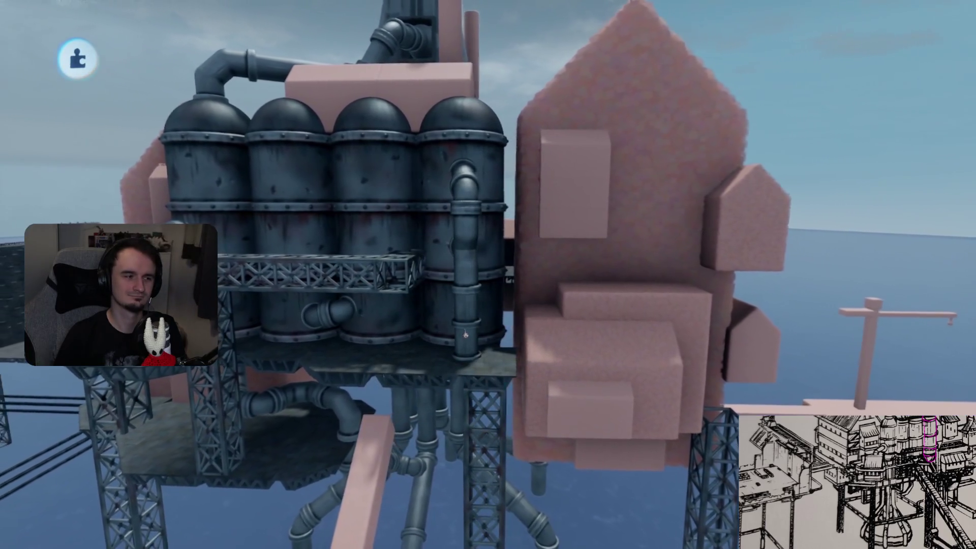
Clone a piece beneath the deck with L1+R2 and position it among the hanging pipes
mouse_move(412, 274)
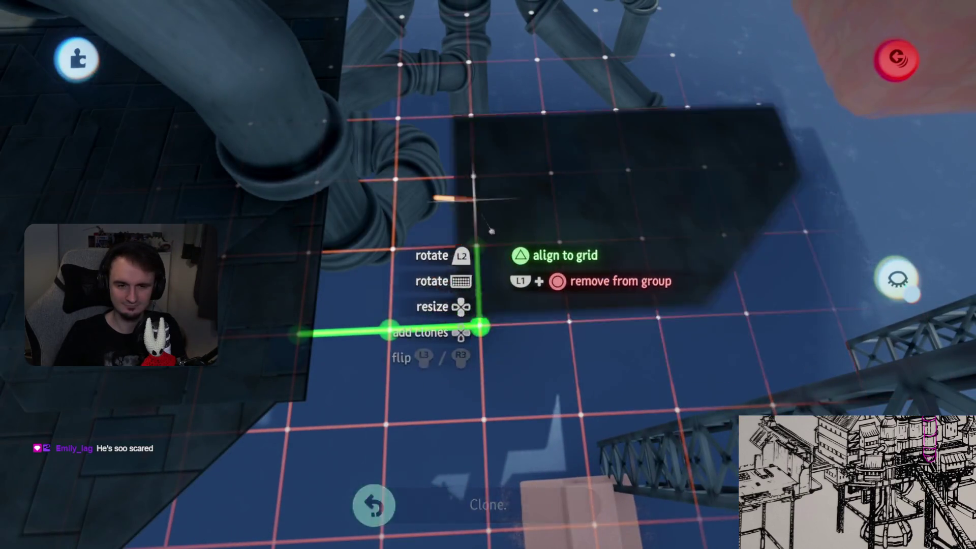
Nudge the cloned deck piece into place, toggling grid snapping on and off
key("Tab")
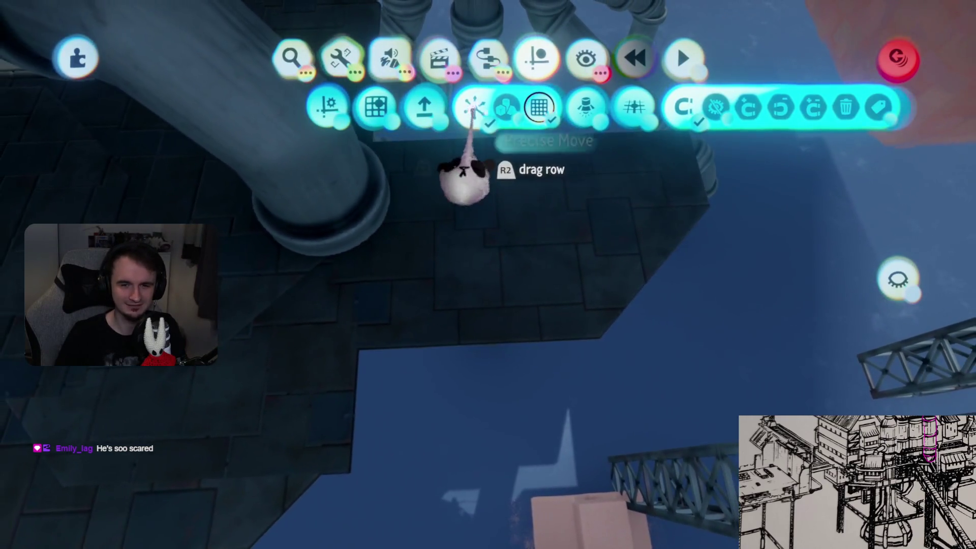
key("Escape")
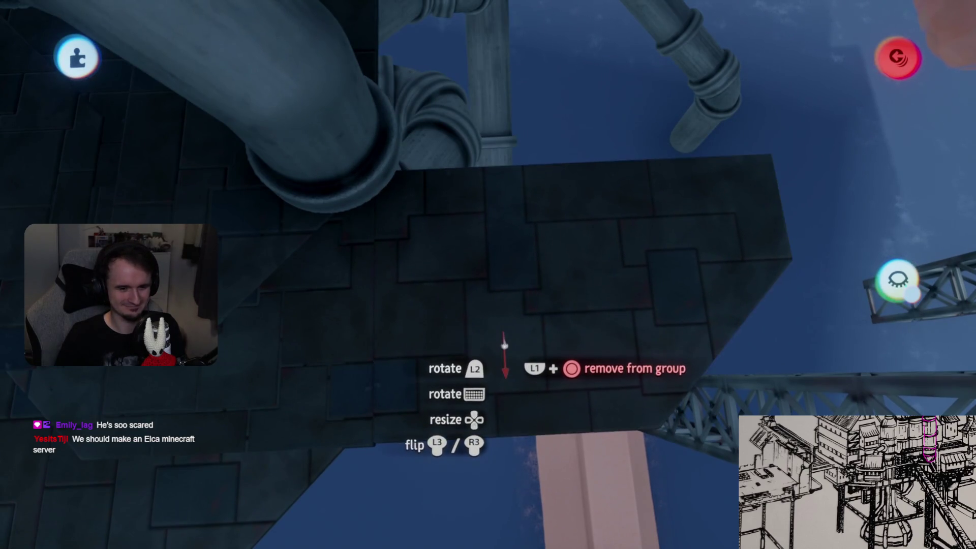
left_click(374, 106)
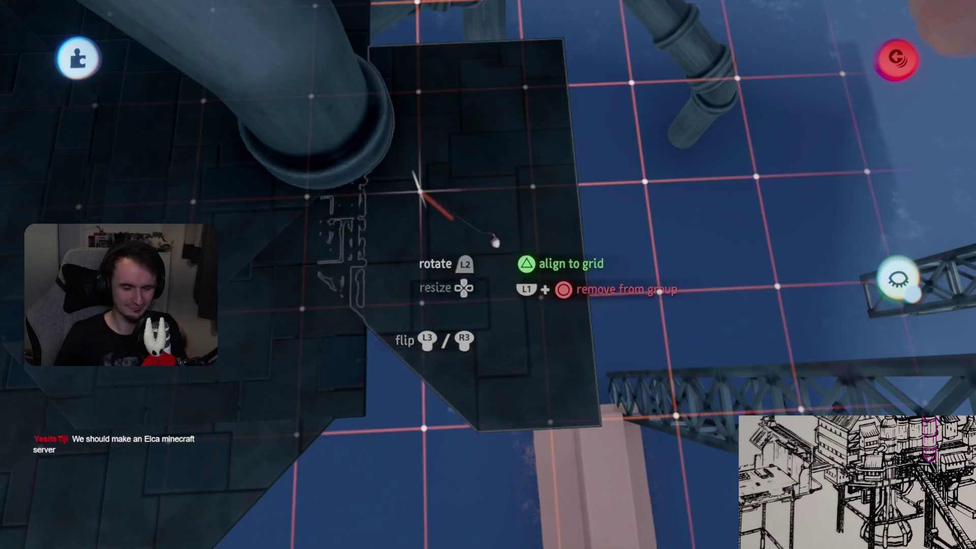
left_click(529, 200)
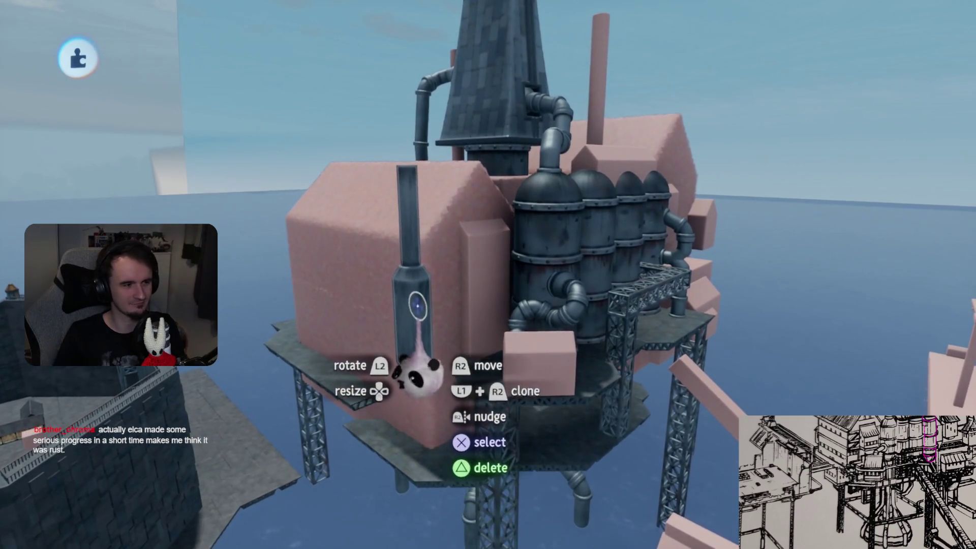
Grab the thin chimney on the tower and scale it up to 181%
mouse_move(409, 336)
left_mouse_down()
mouse_move(484, 298)
mouse_move(475, 338)
mouse_move(433, 325)
mouse_move(455, 302)
mouse_move(503, 378)
mouse_move(485, 313)
mouse_move(507, 250)
mouse_move(491, 244)
mouse_move(476, 320)
mouse_move(454, 320)
mouse_move(461, 332)
mouse_move(395, 319)
mouse_move(398, 354)
mouse_move(395, 332)
mouse_move(398, 347)
mouse_move(419, 325)
left_mouse_up()
scroll(480, 310, "up", 5)
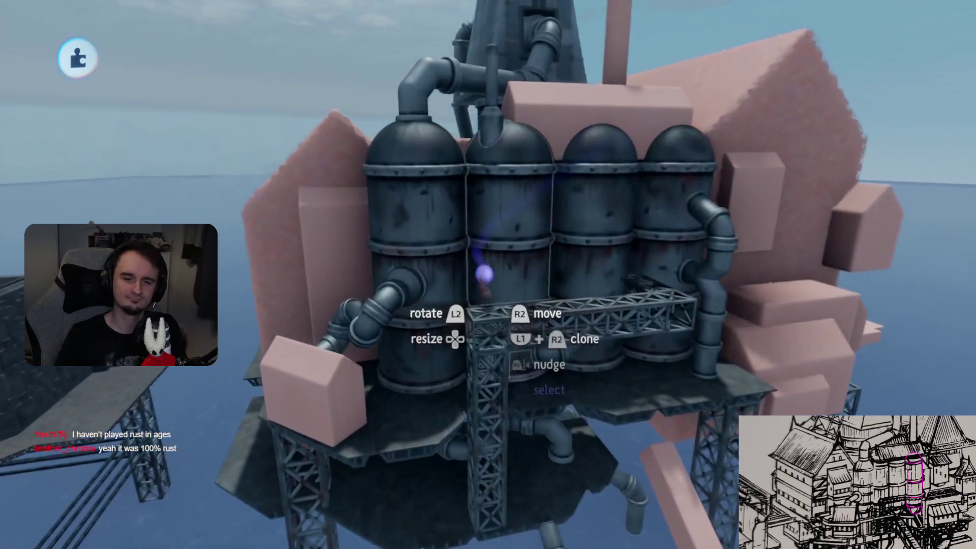
Leave the 181% chimney standing on the tank row and bring up the scene menu
key("Escape")
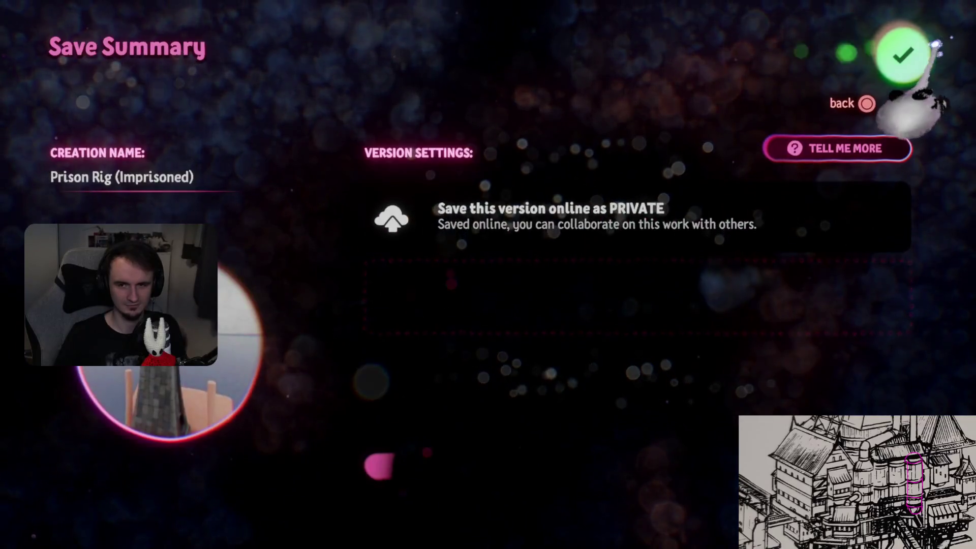
Save a Private online version of the Prison Rig (Imprisoned) scene and resume editing
left_click(897, 53)
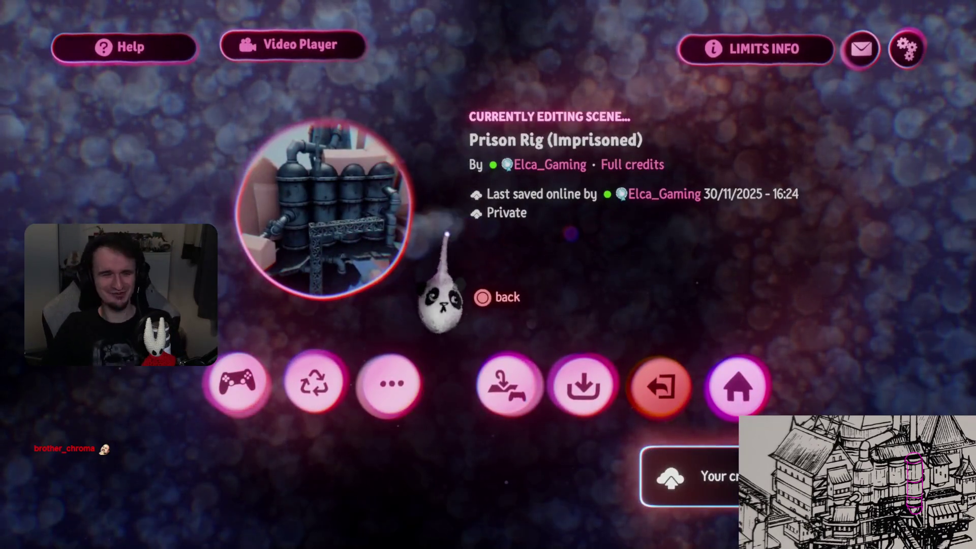
key("Escape")
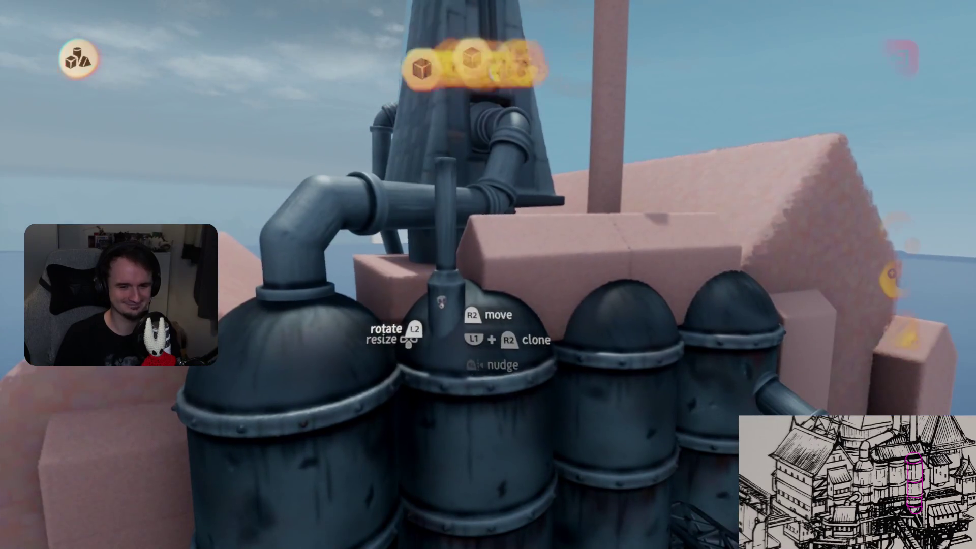
Stretch the pipe piece upward to 121% of its size
mouse_move(443, 318)
left_mouse_down()
mouse_move(442, 277)
mouse_move(464, 349)
mouse_move(478, 356)
left_mouse_up()
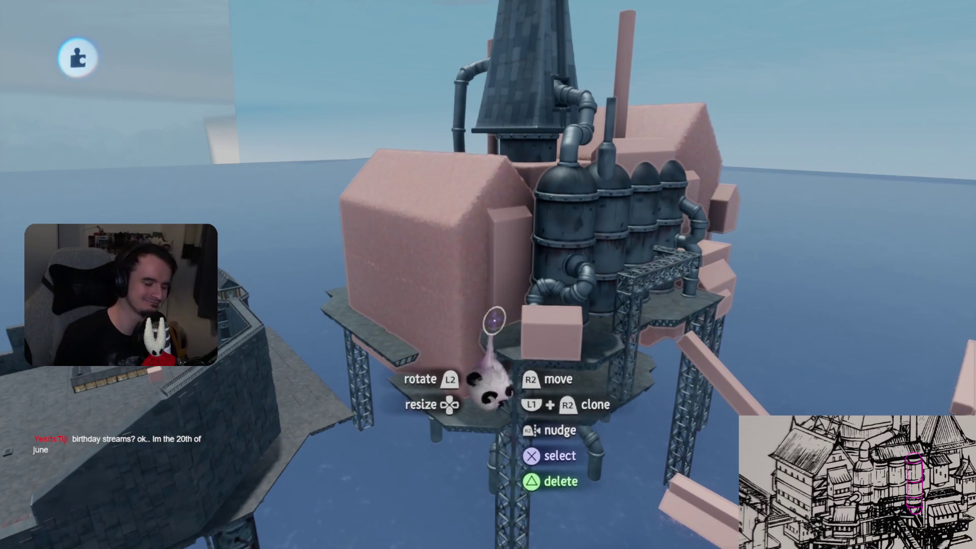
scroll(492, 319, "down", 10)
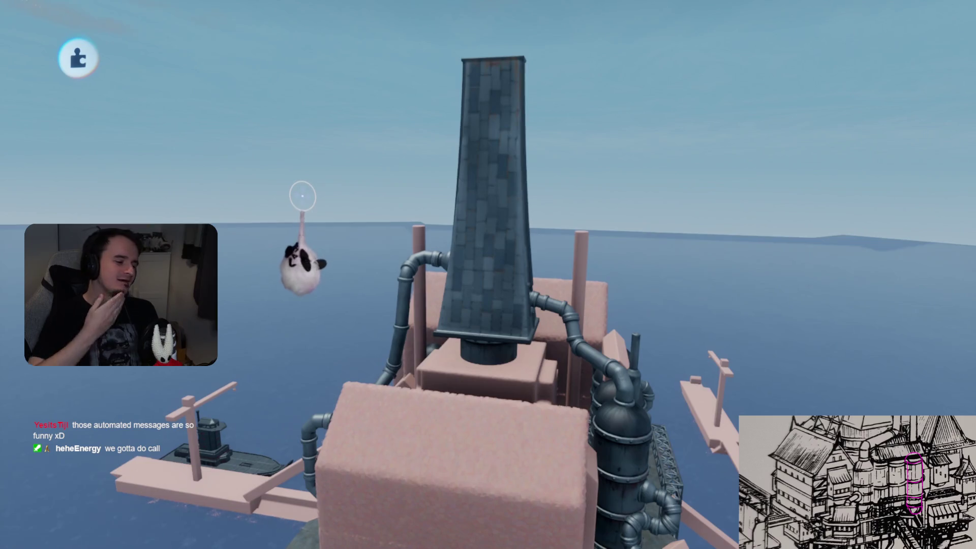
mouse_move(304, 195)
left_mouse_down()
mouse_move(342, 194)
mouse_move(350, 179)
mouse_move(524, 188)
mouse_move(211, 191)
mouse_move(450, 196)
mouse_move(381, 192)
left_mouse_up()
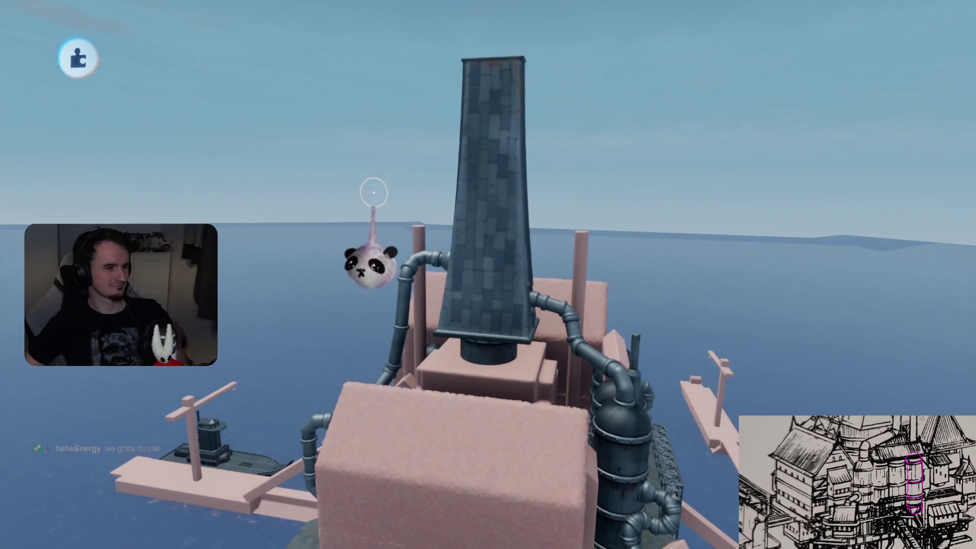
mouse_move(348, 196)
left_mouse_down()
mouse_move(241, 201)
mouse_move(383, 194)
left_mouse_up()
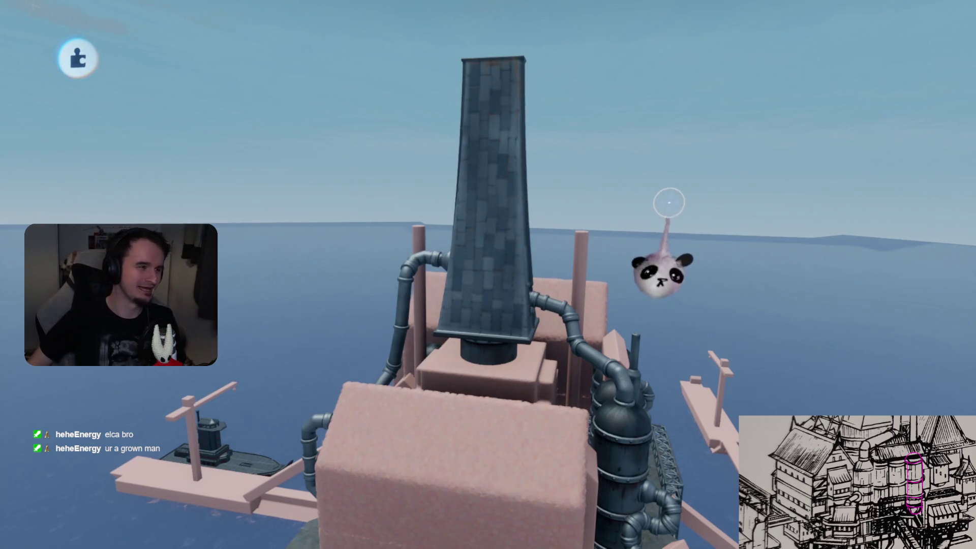
mouse_move(480, 203)
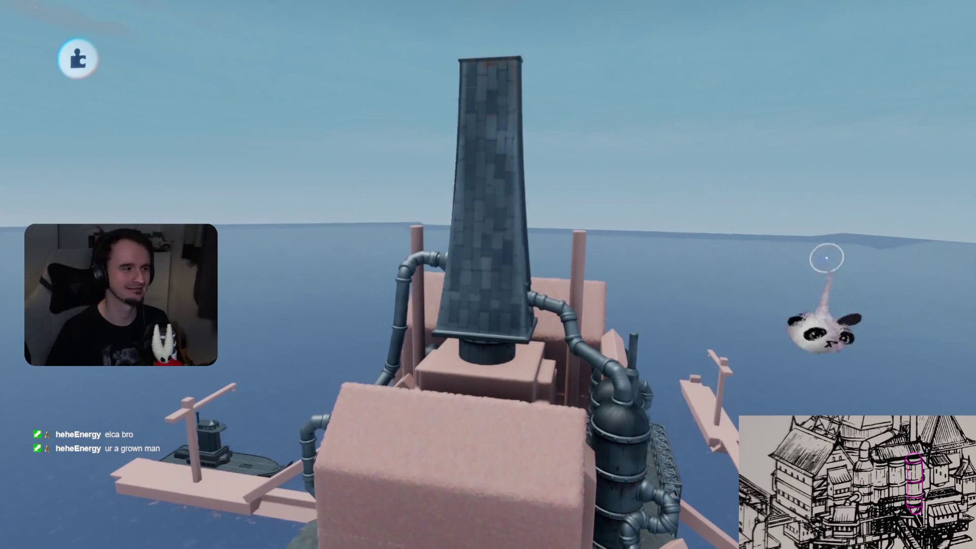
key("Escape")
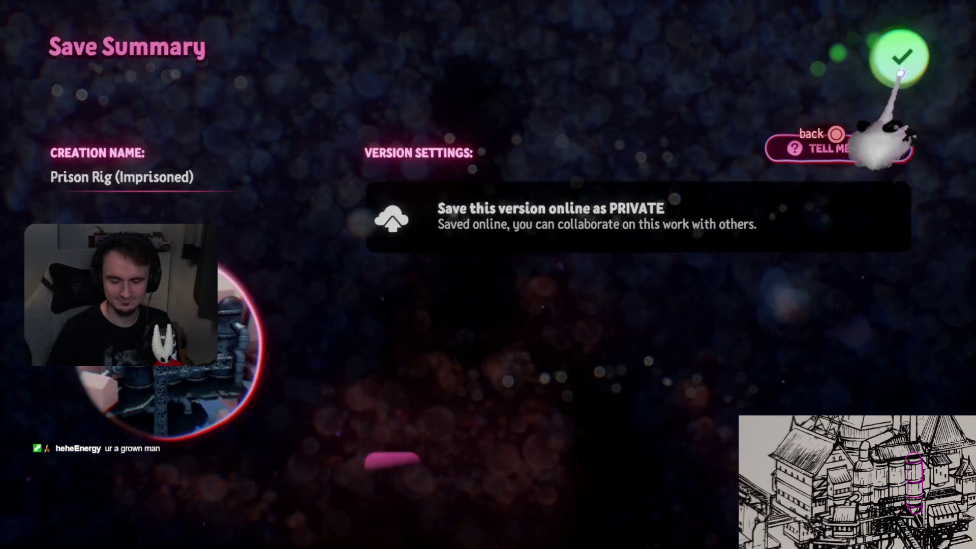
Save another private online version of Prison Rig (Imprisoned) and return to the scene editor
left_click(898, 56)
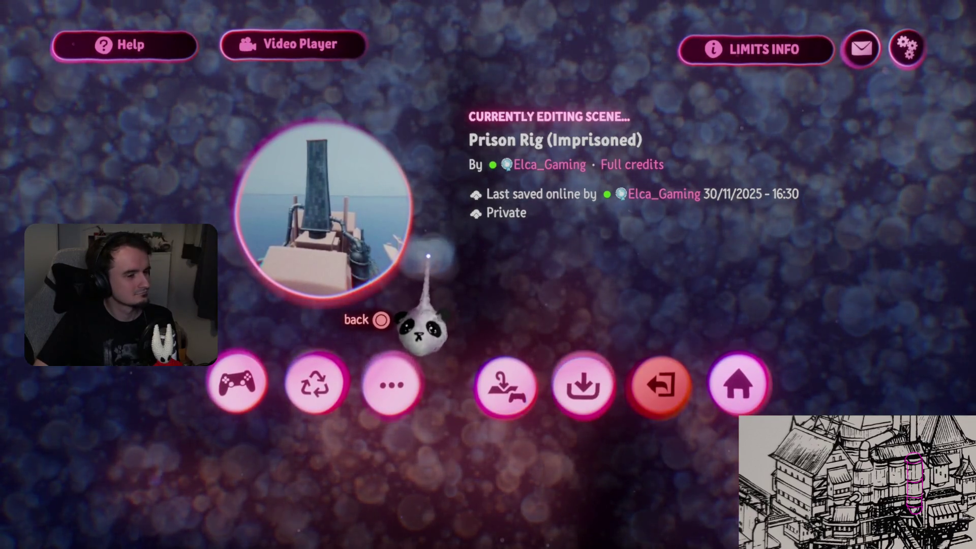
key("Escape")
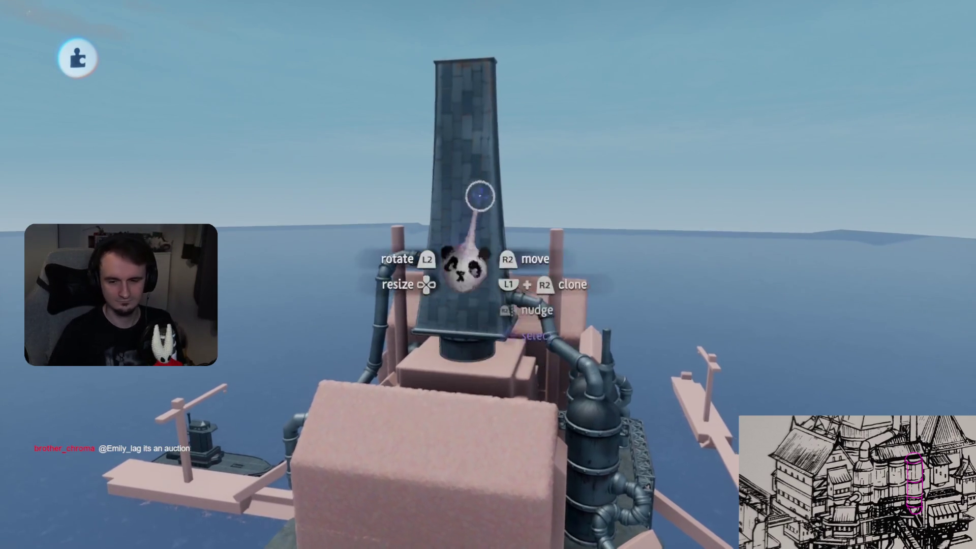
Exit the Prison Rig creation and back out through My Creations to the profile hallway
key("Escape")
left_click(660, 388)
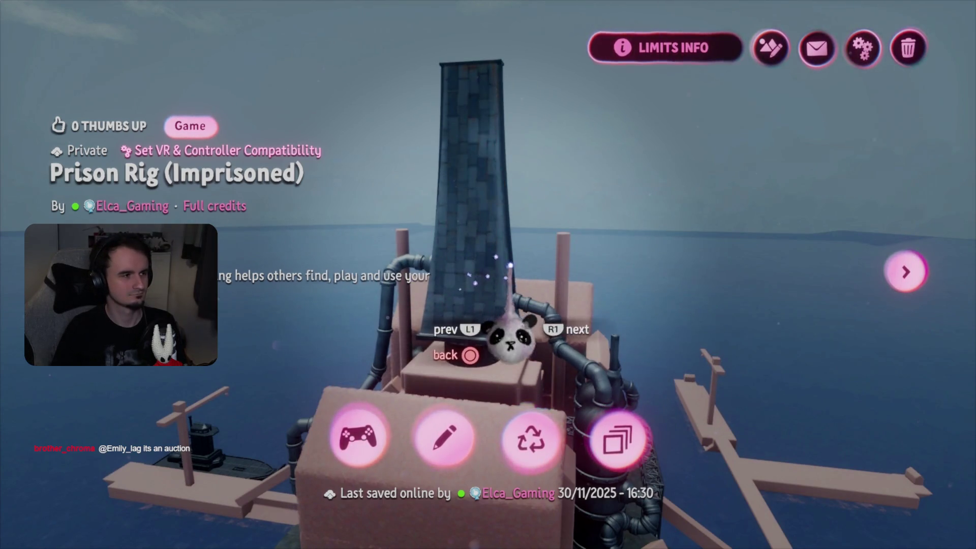
key("Escape")
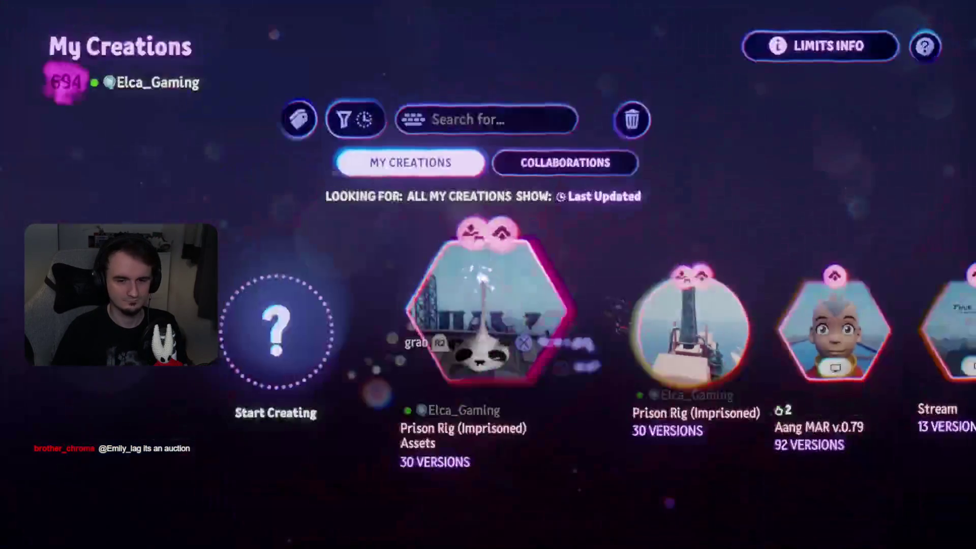
key("Escape")
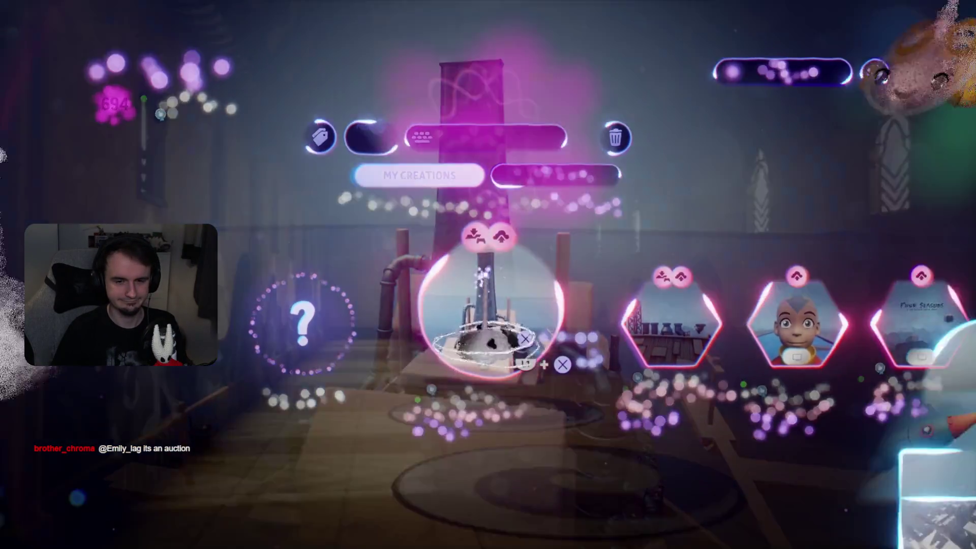
Check the activity notifications, then leave Dreams for the console's games home screen
left_click(68, 45)
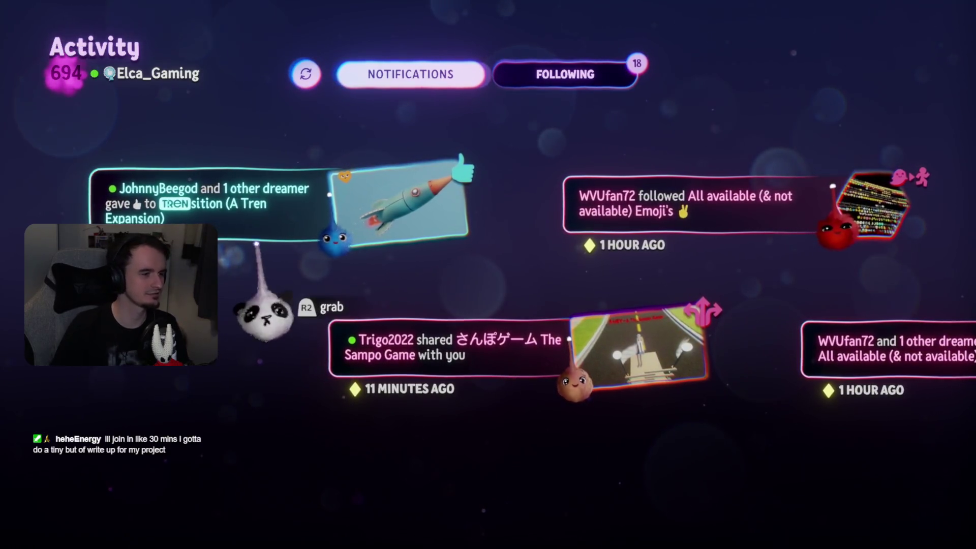
key("Escape")
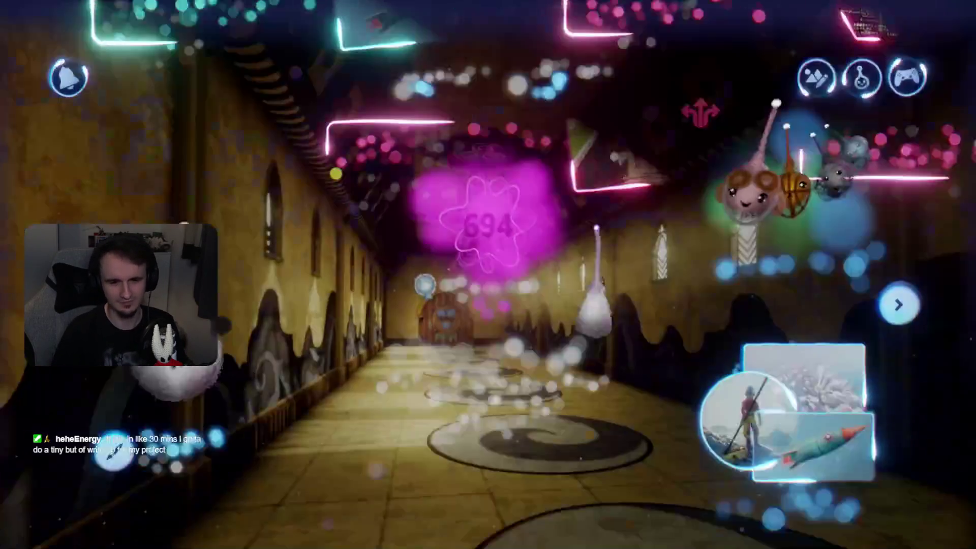
key("Escape")
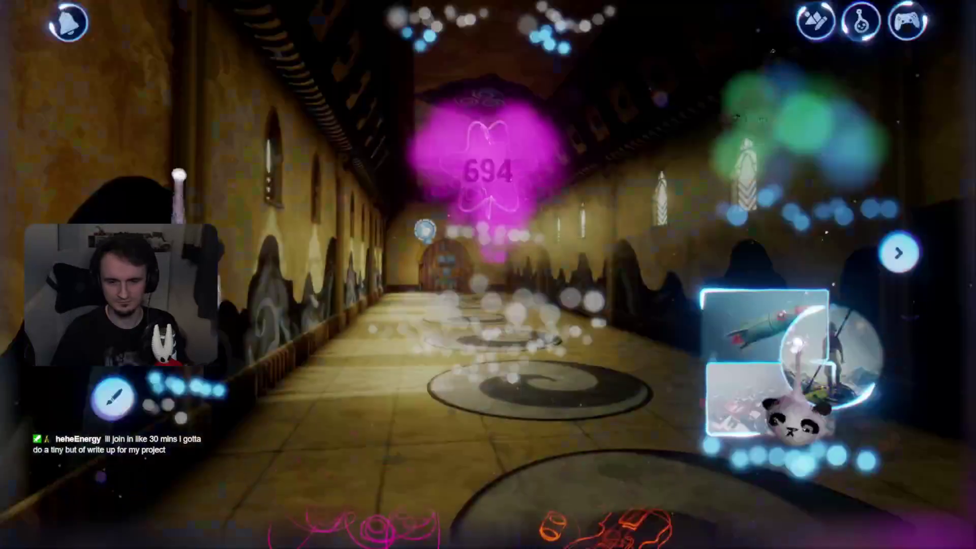
key("super")
key("Return")
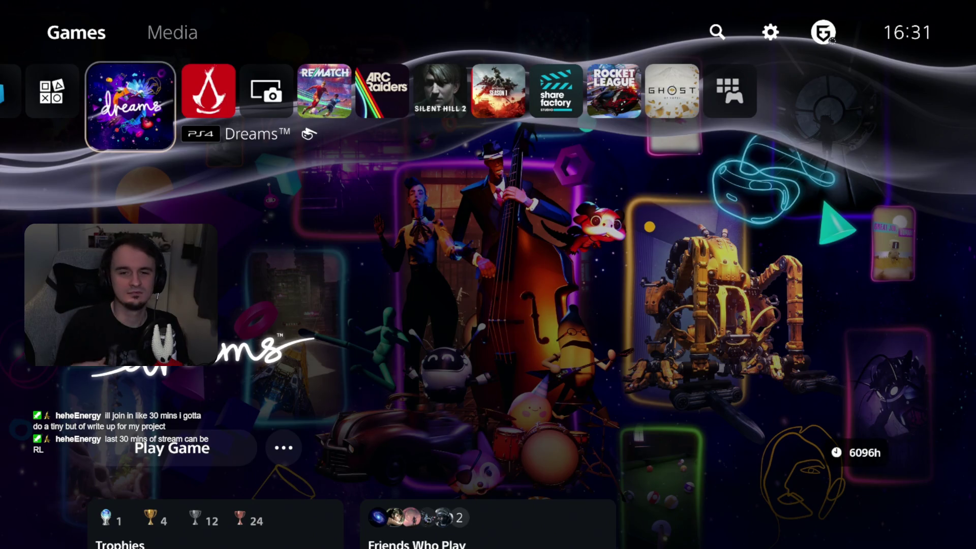
Select Rocket League on the PS5 Games row and launch it
key("Right")
key("Right")
key("Right")
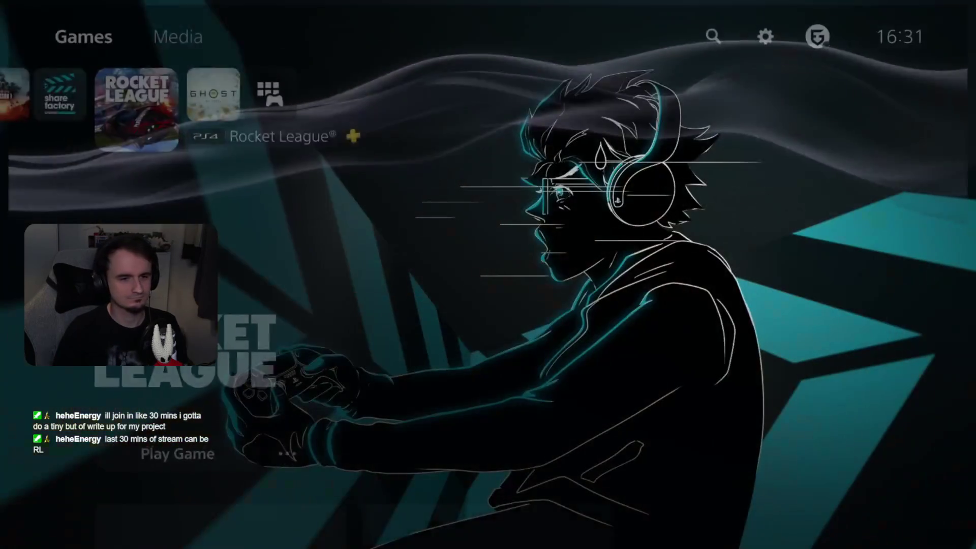
key("Return")
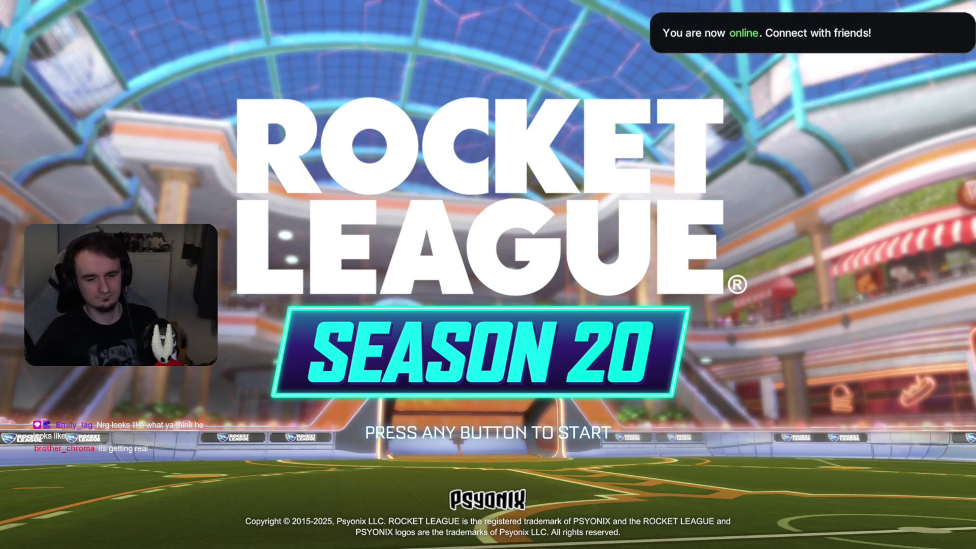
Get past the title and news screens, acknowledge the DeLorean and boost rewards, and open Garage car bodies
key("Return")
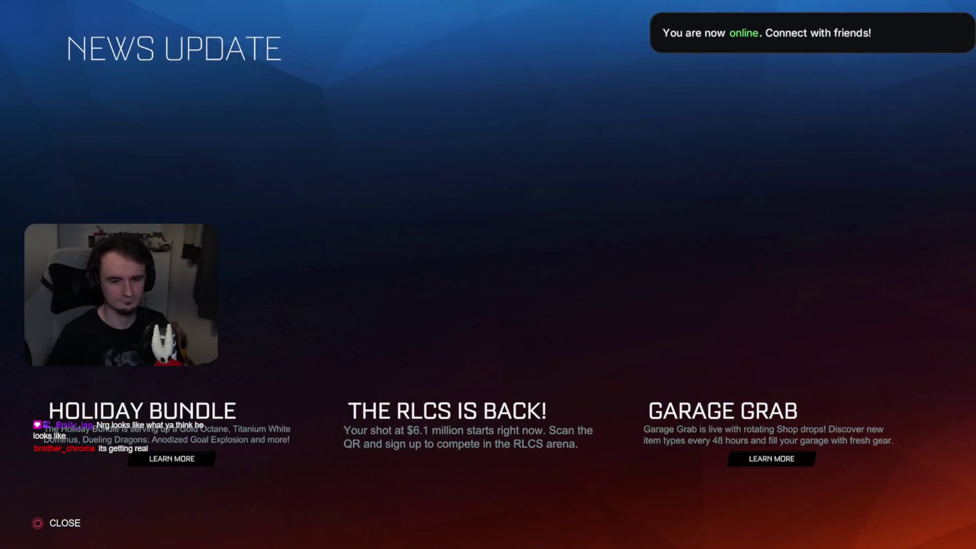
key("Escape")
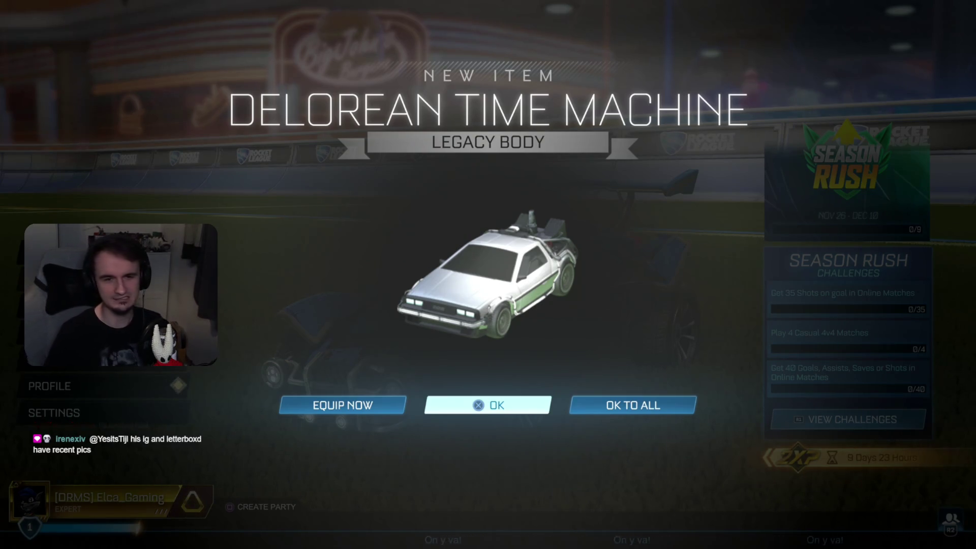
key("Right")
key("Left")
key("Right")
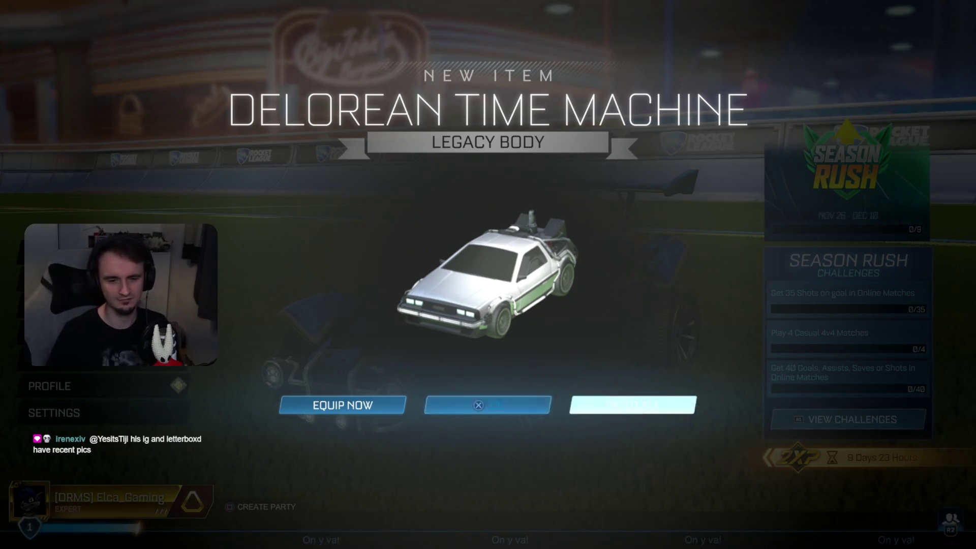
key("Left")
key("Return")
key("Return")
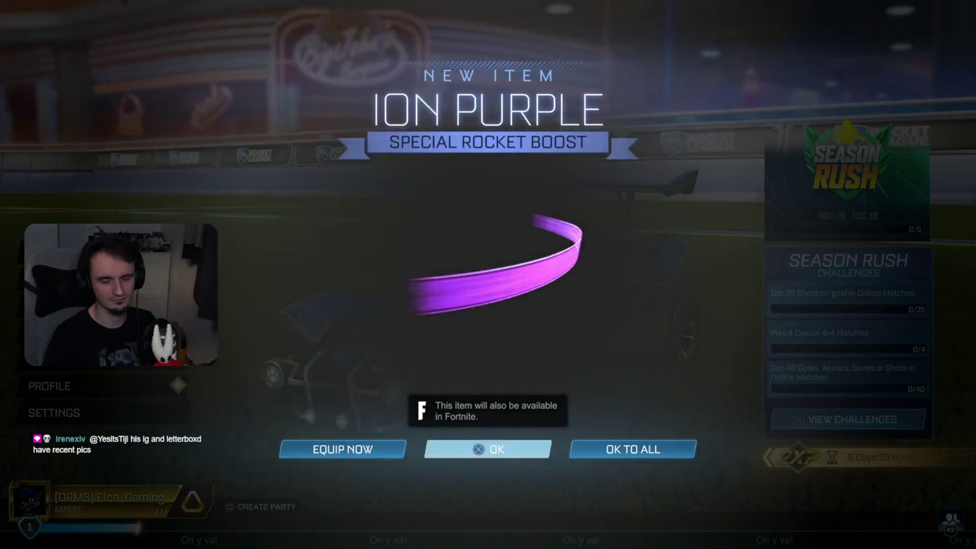
key("Return")
key("Return")
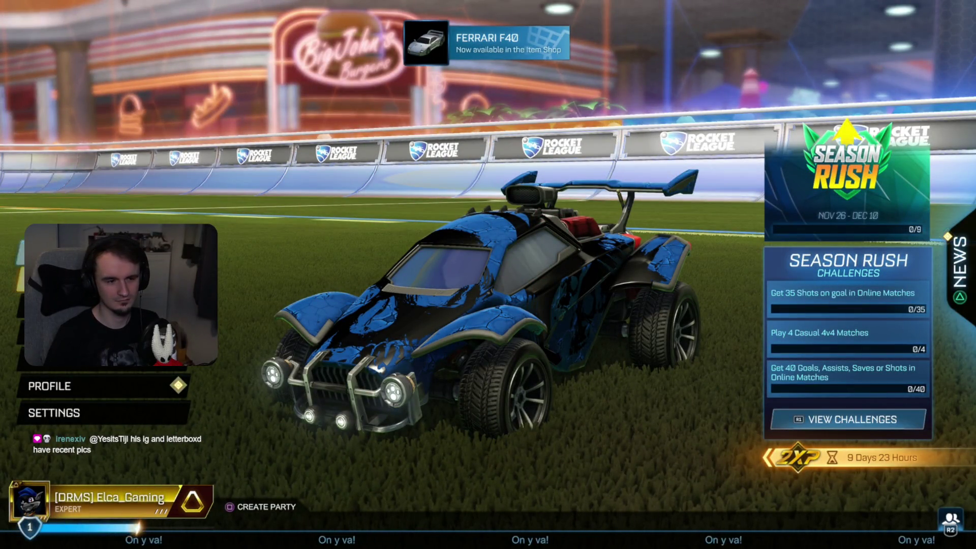
key("Return")
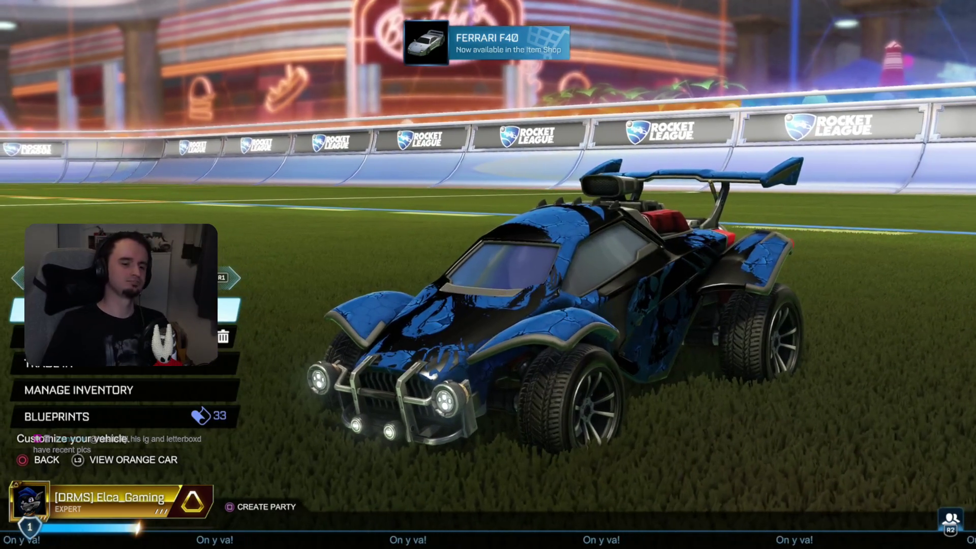
key("Return")
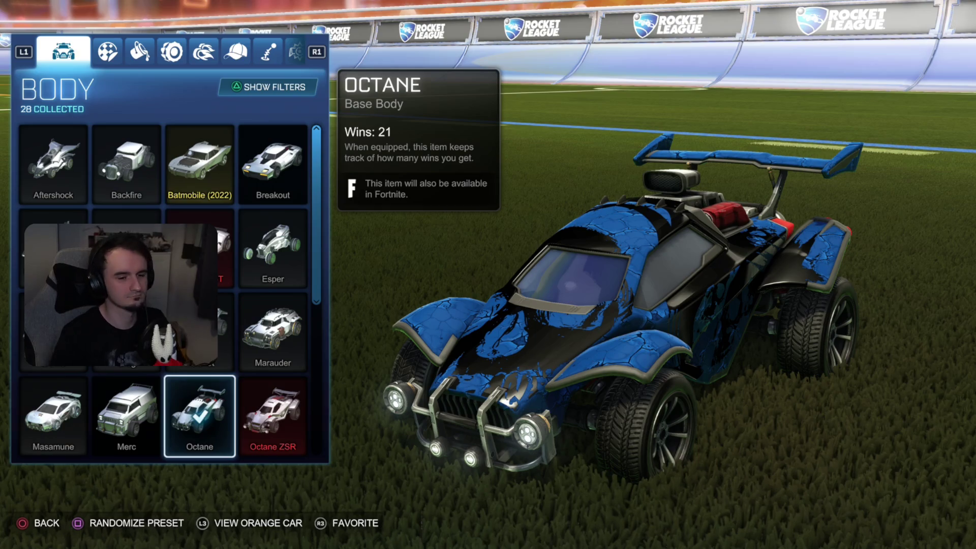
Set the Octane's blue and orange team primary paint finish to Metallic
key("e")
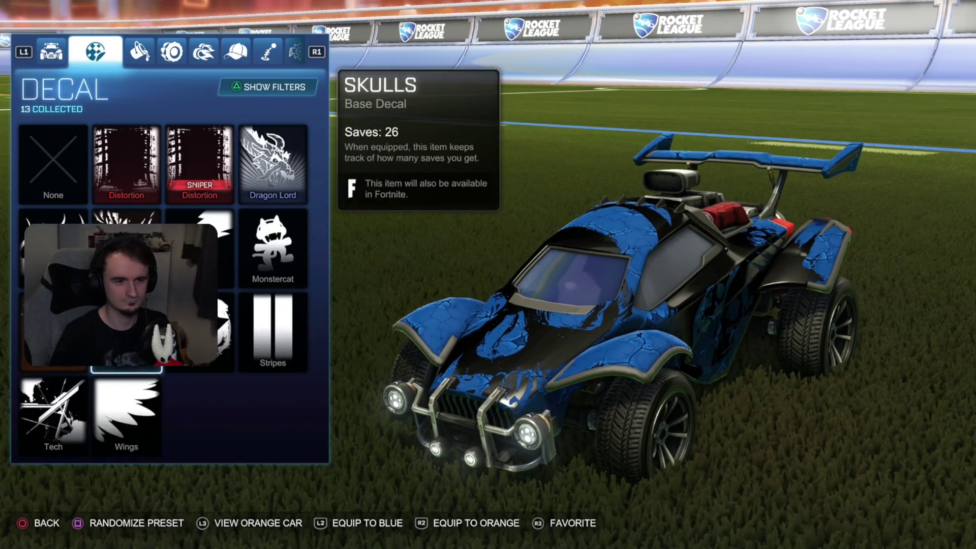
key("e")
key("Return")
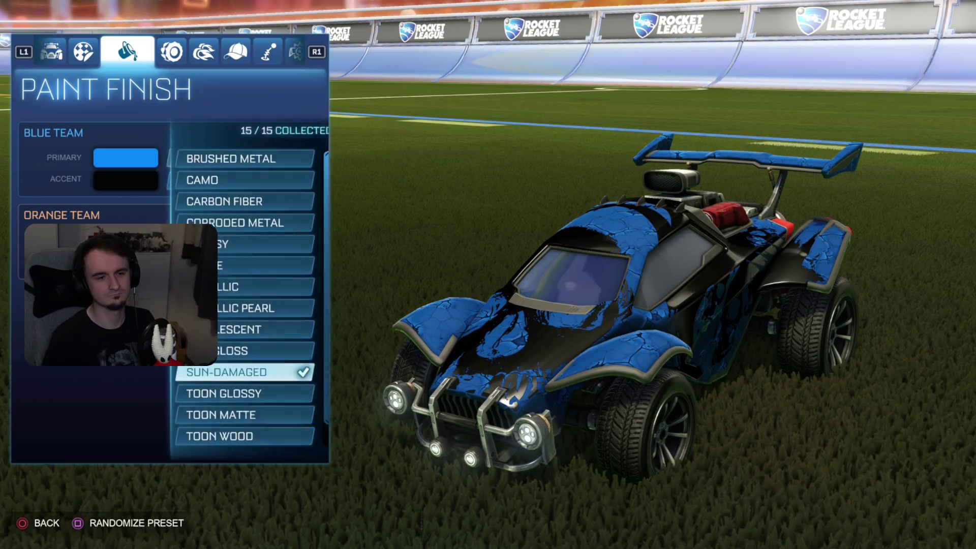
key("Up")
key("Up")
key("Up")
key("Return")
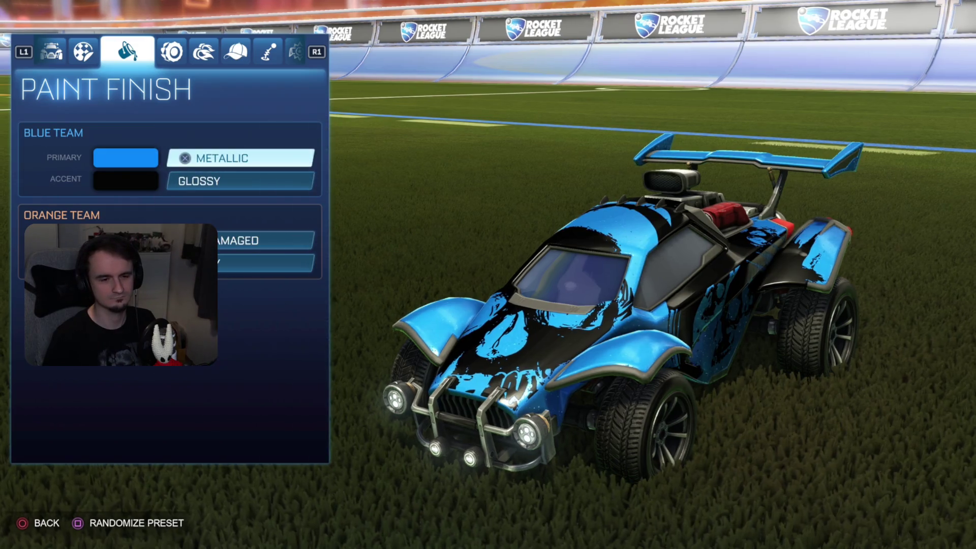
key("Down")
key("Down")
key("Return")
key("Up")
key("Up")
key("Up")
key("Up")
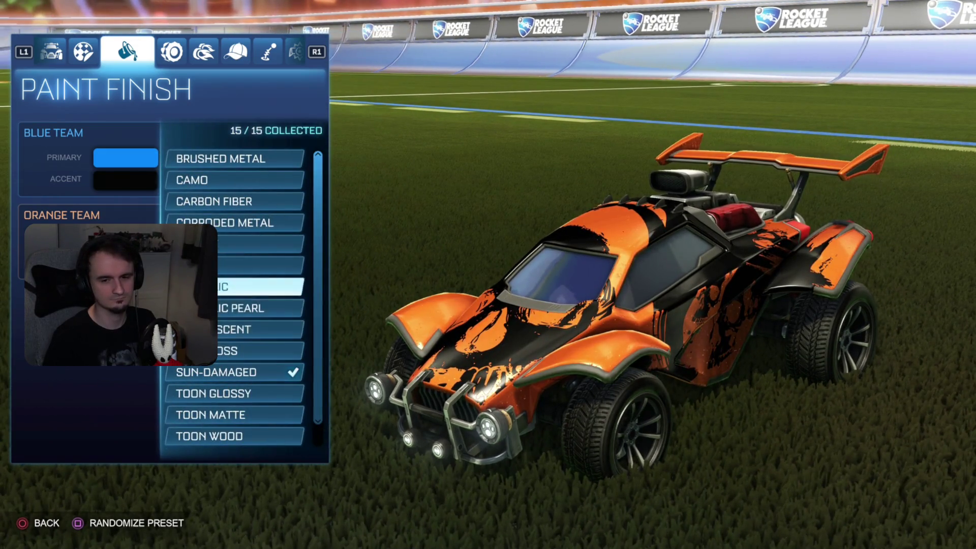
key("Return")
key("Escape")
Equip the Stripes decal on the Octane
key("Return")
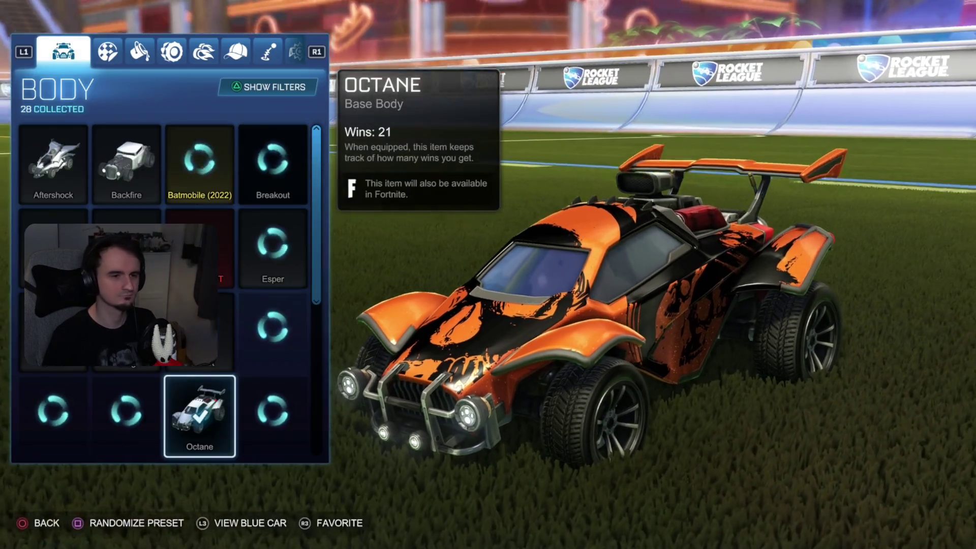
key("e")
key("Down")
key("Up")
key("Right")
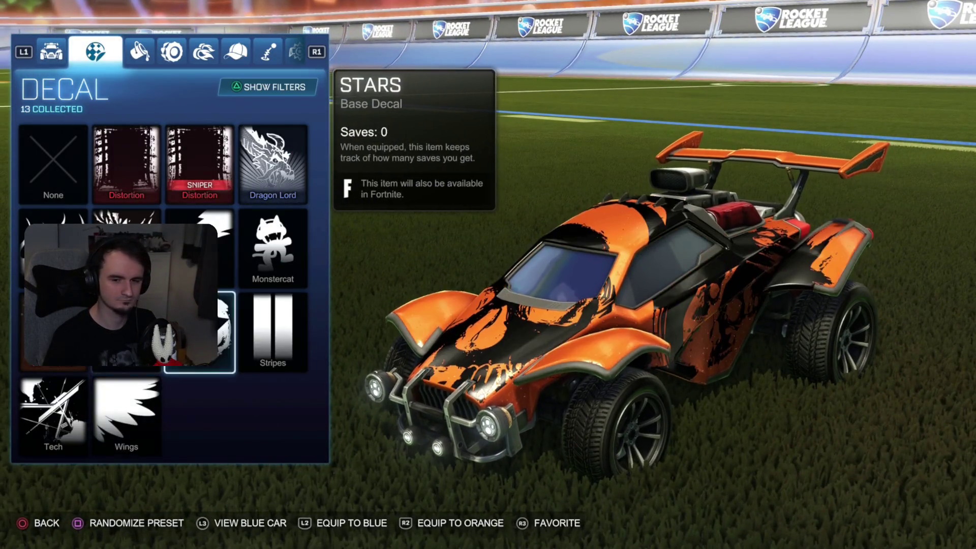
key("Right")
key("Return")
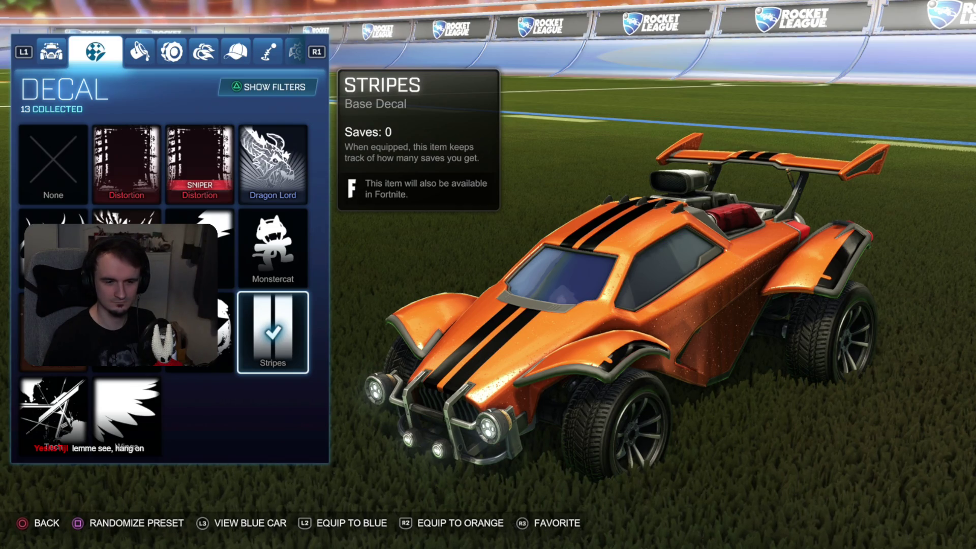
key("Escape")
Preview the blue team version of the car, then return to the main menu
key("Return")
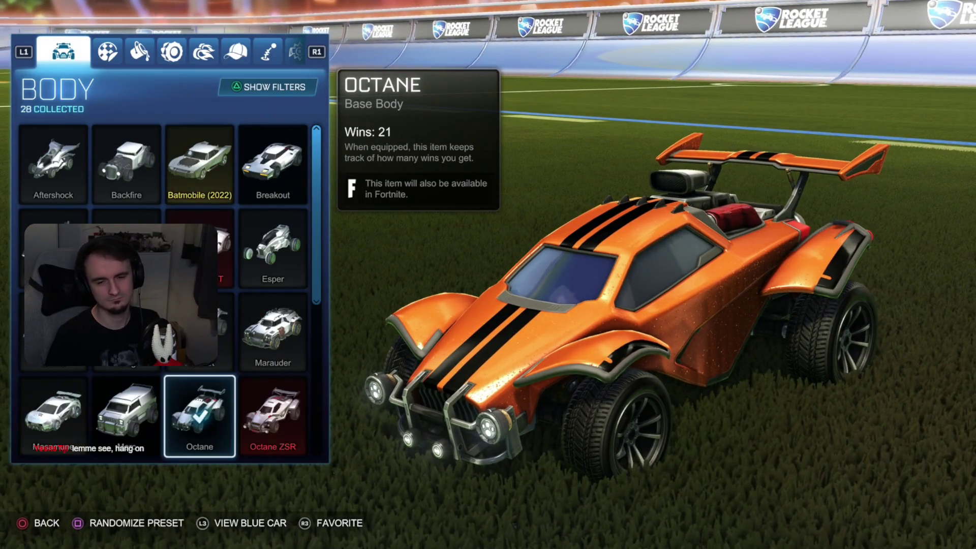
key("l")
key("Escape")
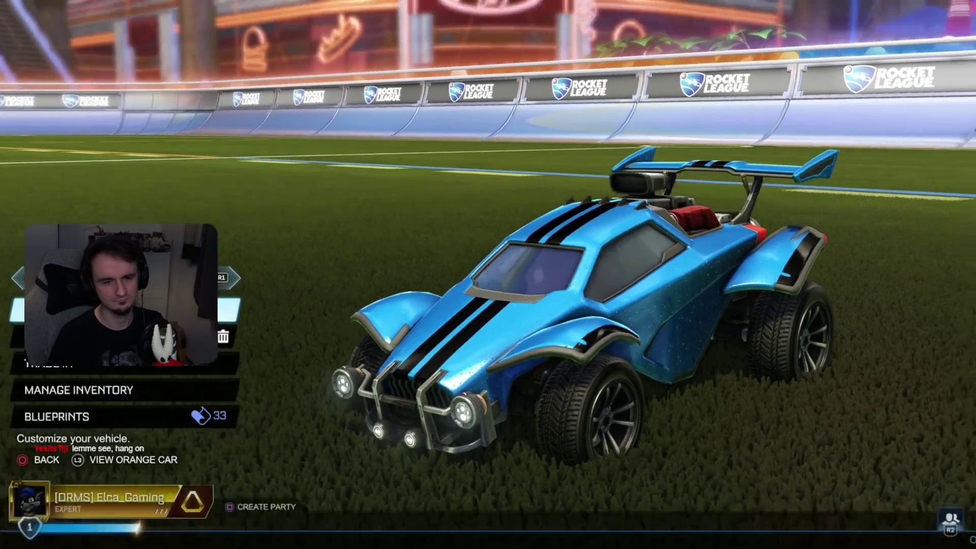
key("Escape")
Go through Play > Training to the Free Play options
key("Return")
key("Up")
key("Left")
key("Down")
key("Return")
key("Right")
key("Up")
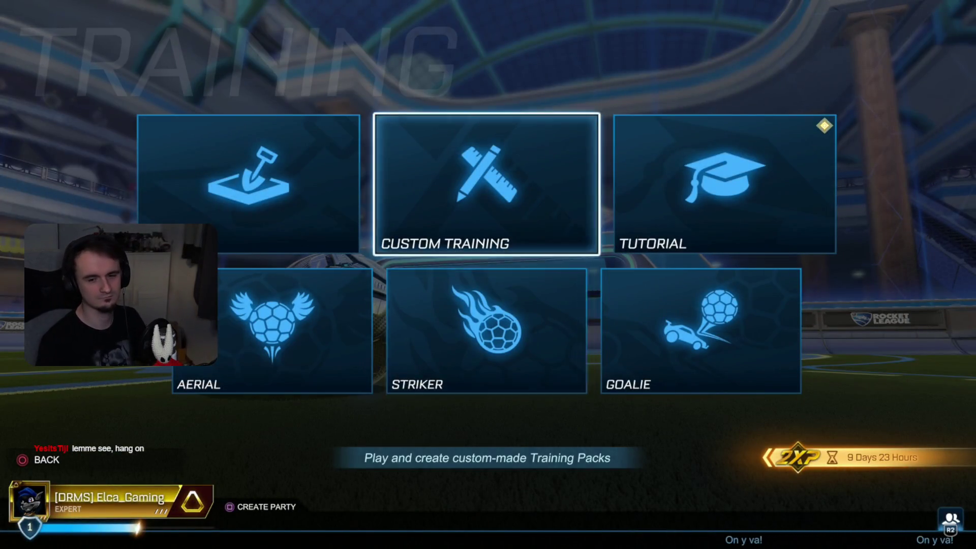
key("Down")
key("Right")
key("Left")
key("Left")
key("Right")
key("Up")
key("Left")
key("Return")
Create an online free play session in Utopia Coliseum (Dusk)
key("Right")
key("Return")
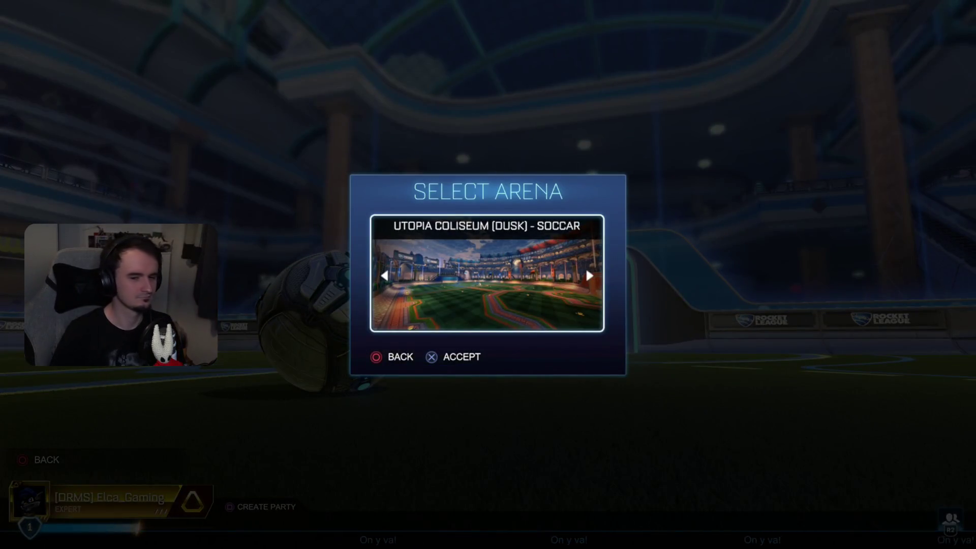
key("Return")
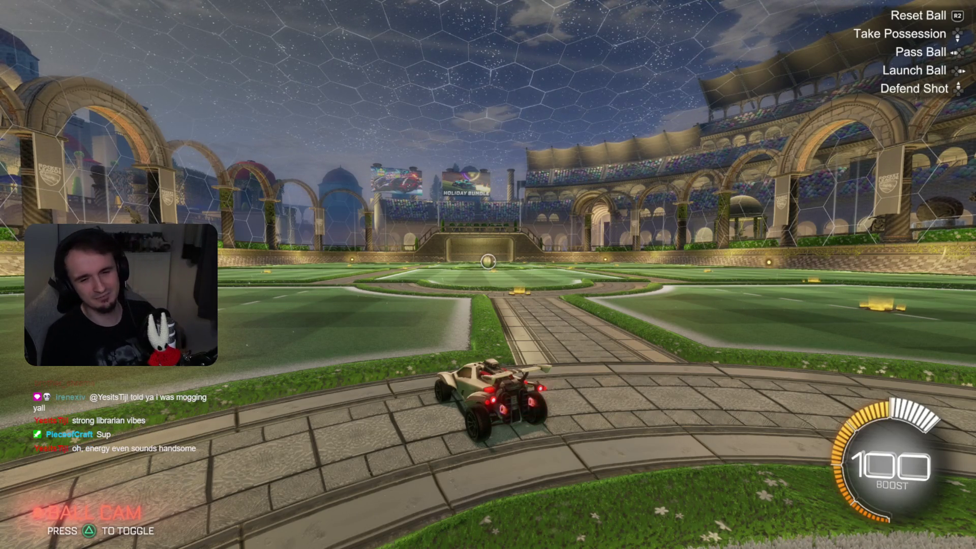
Pause the free play session after driving around the arena
key("Escape")
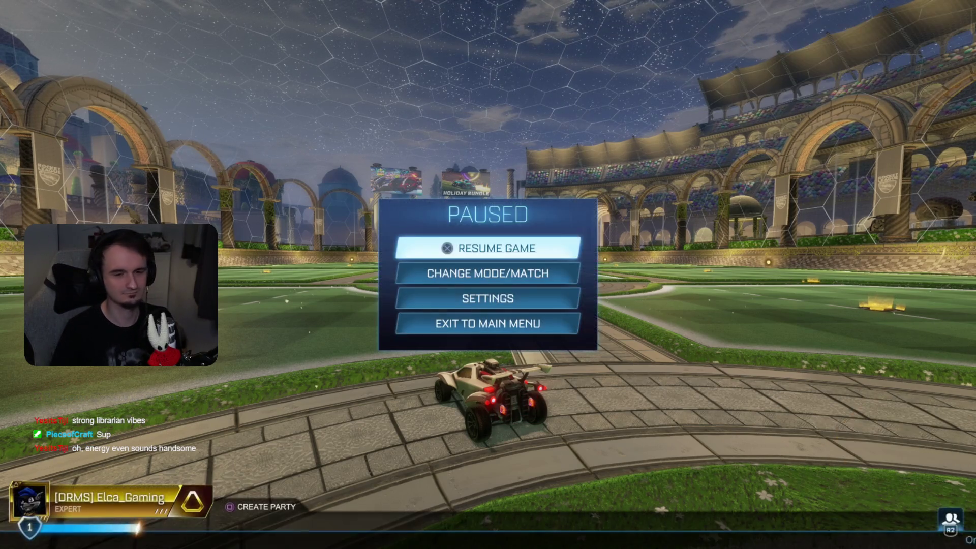
Choose Exit to Main Menu from the pause menu and confirm Yes
key("Down")
key("Down")
key("Down")
key("Return")
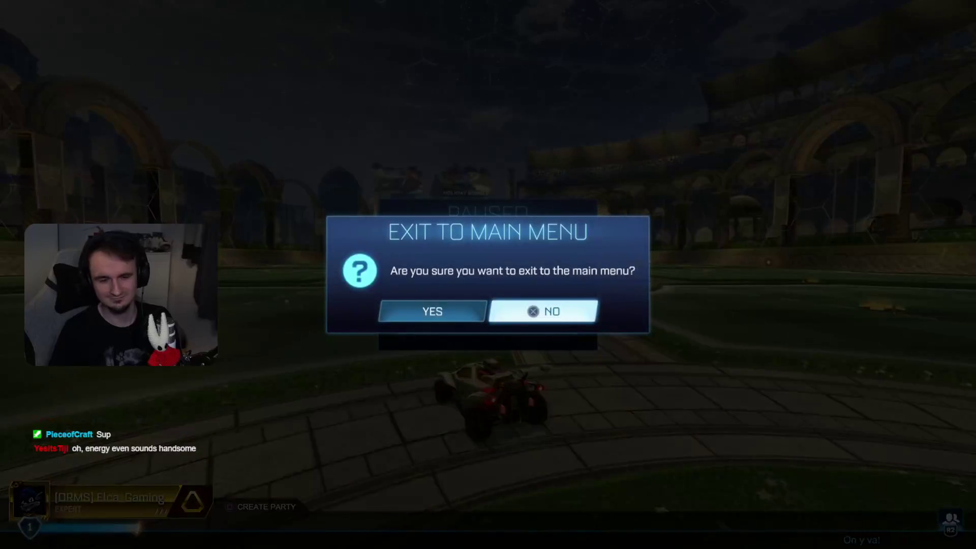
key("Return")
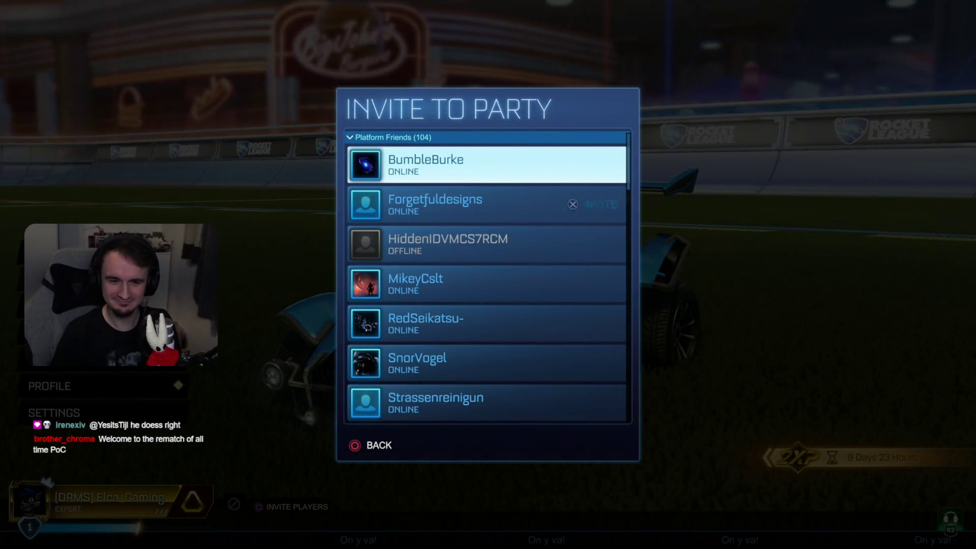
Browse the friends lists in the social panel and open the friend's actions
key("Down")
key("Down")
key("Down")
key("Down")
key("Down")
key("Down")
key("Down")
key("Down")
key("Down")
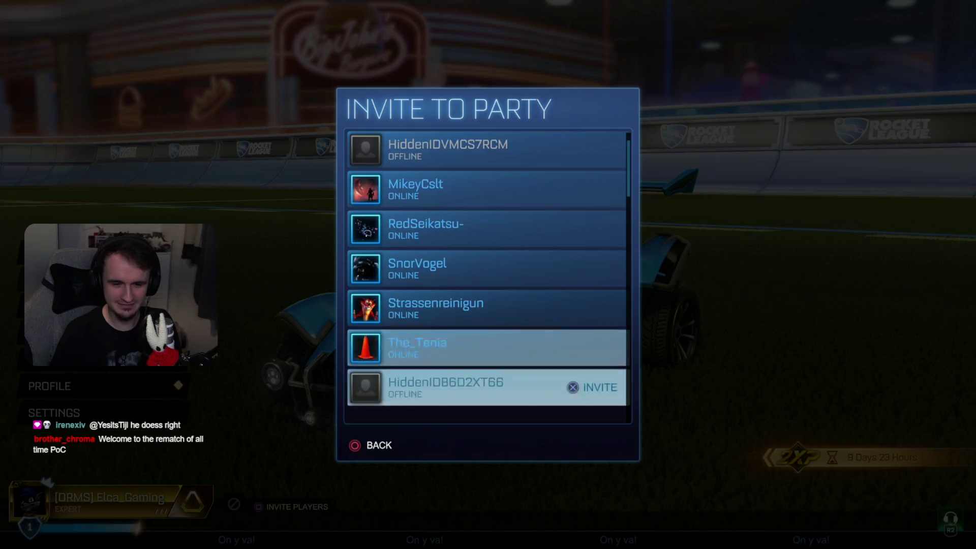
key("Up")
key("Up")
key("Up")
key("Up")
key("Return")
key("Down")
key("Down")
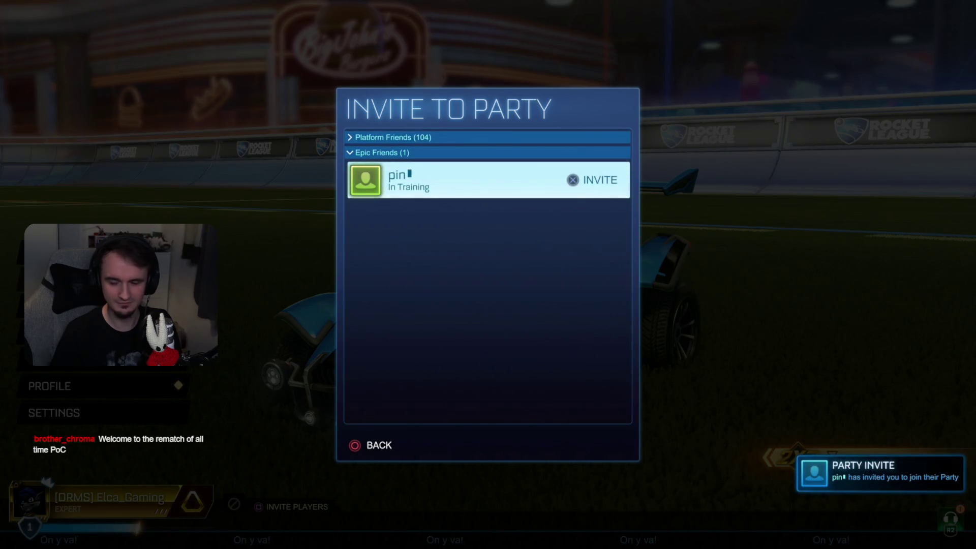
key("Escape")
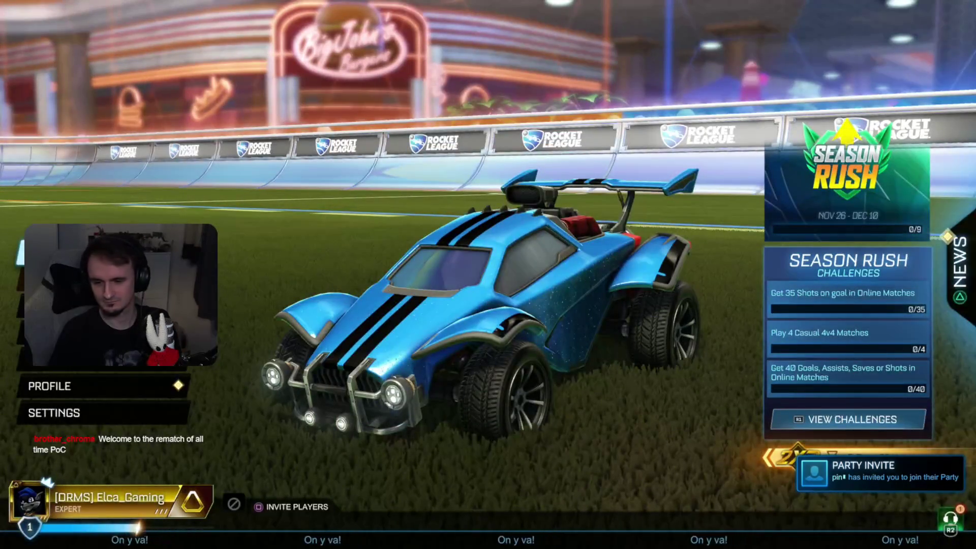
key("Tab")
key("e")
key("e")
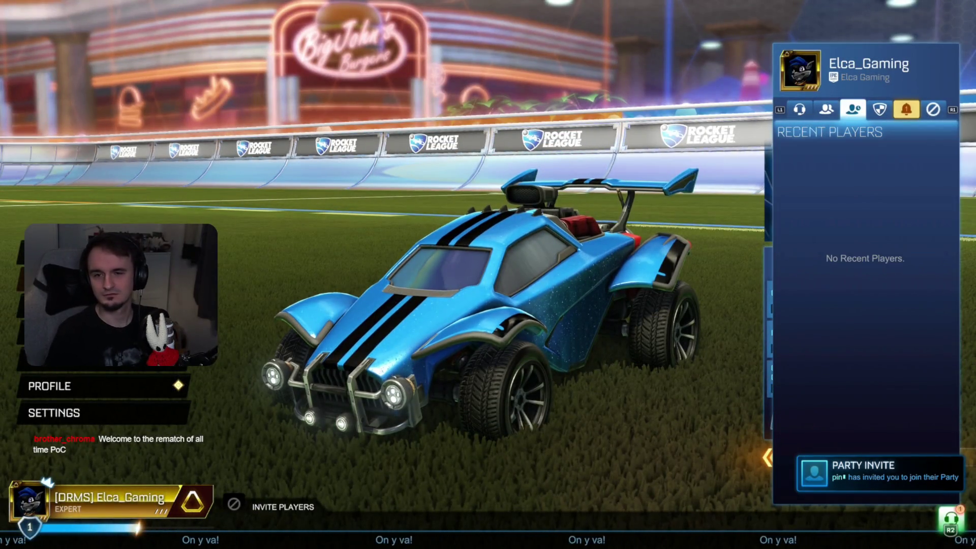
key("q")
key("Down")
key("Down")
key("Down")
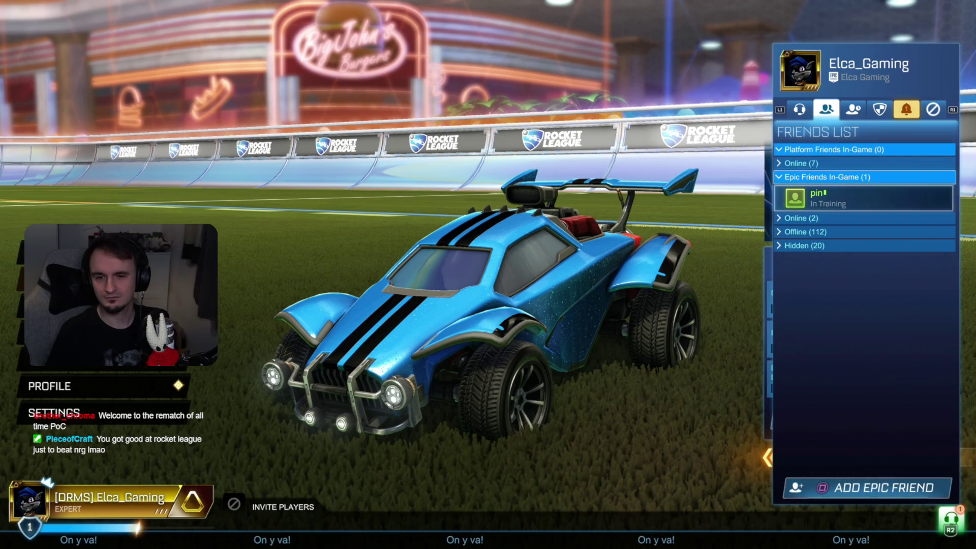
key("Return")
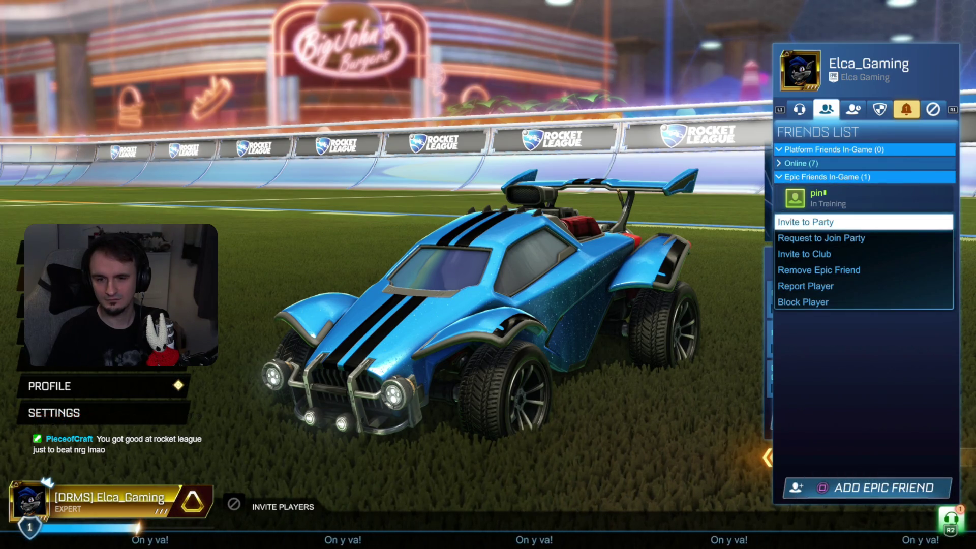
Accept the friend's party invite under Notifications, confirming leaving the current party
key("q")
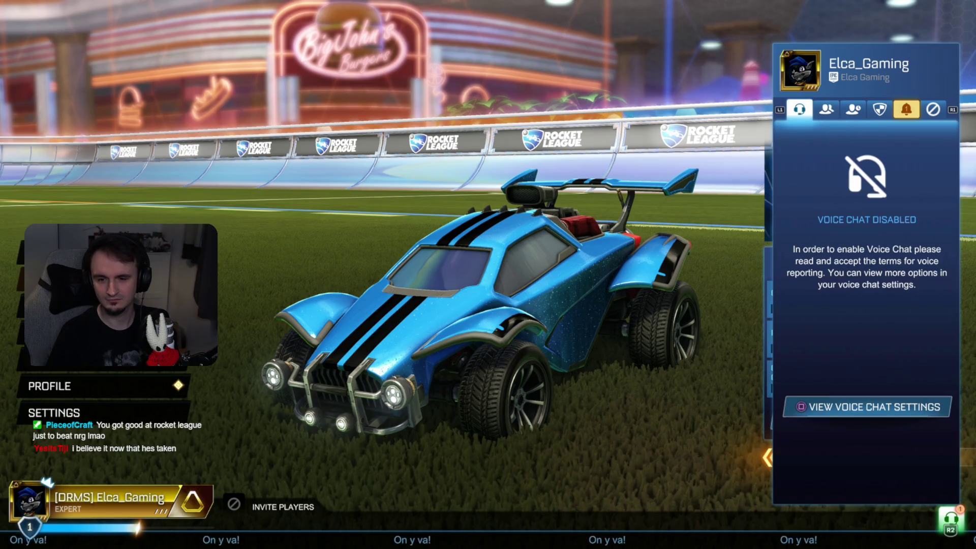
key("e")
key("e")
key("e")
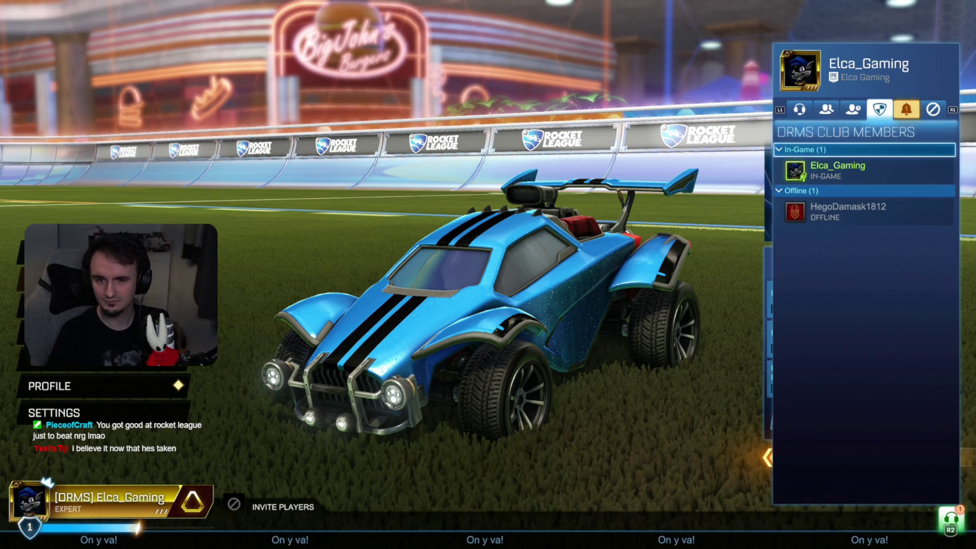
key("e")
key("Down")
key("Down")
key("Return")
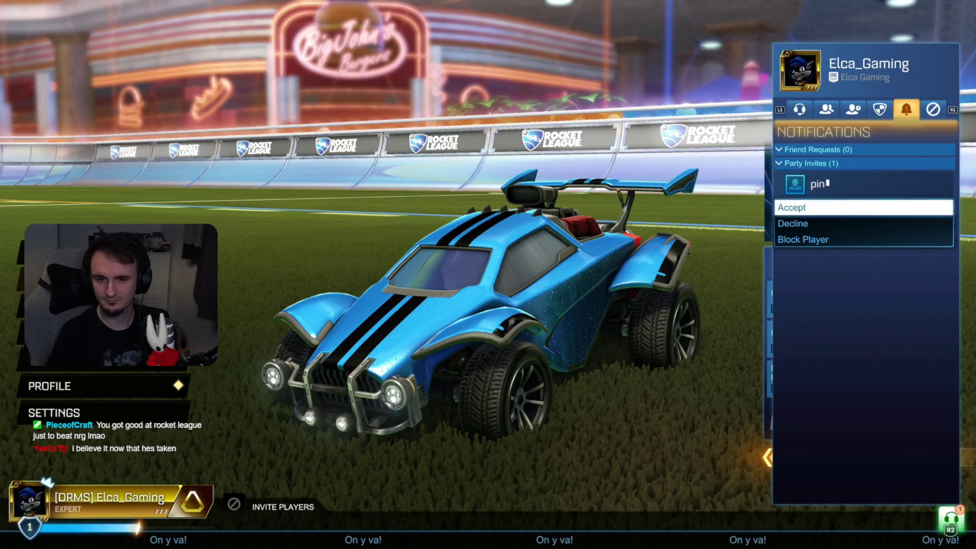
key("Return")
key("Left")
key("Return")
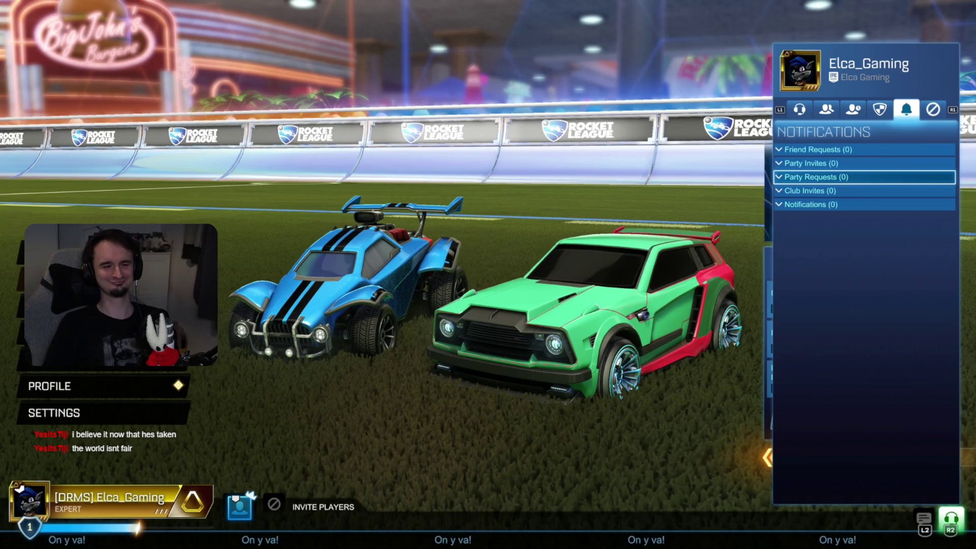
key("Escape")
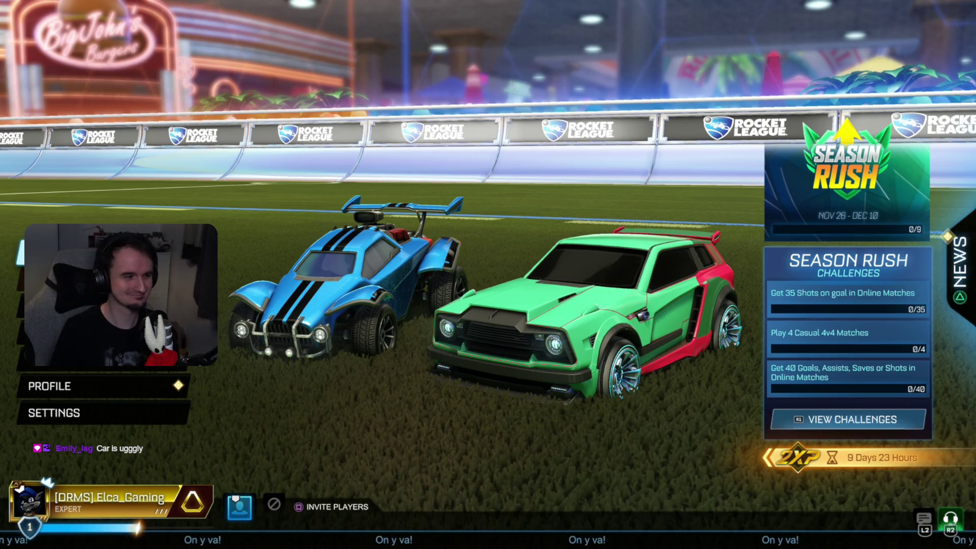
Open Play > Private Match > Create Private Match and move up to the arena setting
key("Return")
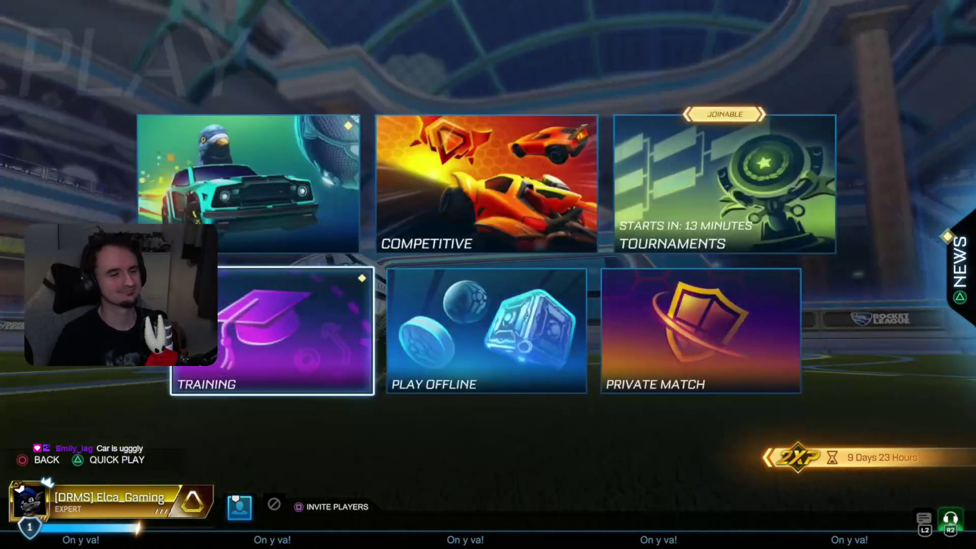
key("Right")
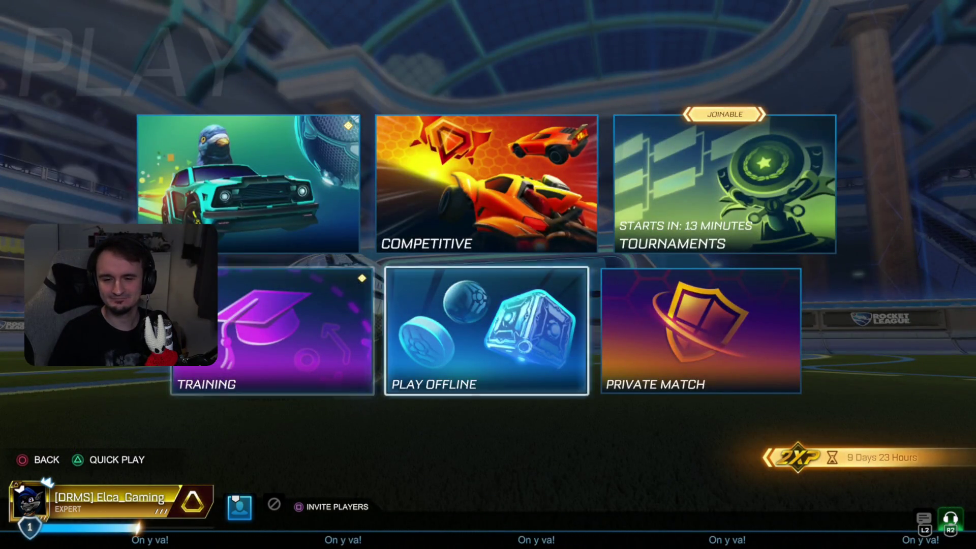
key("Right")
key("Return")
key("Right")
key("Left")
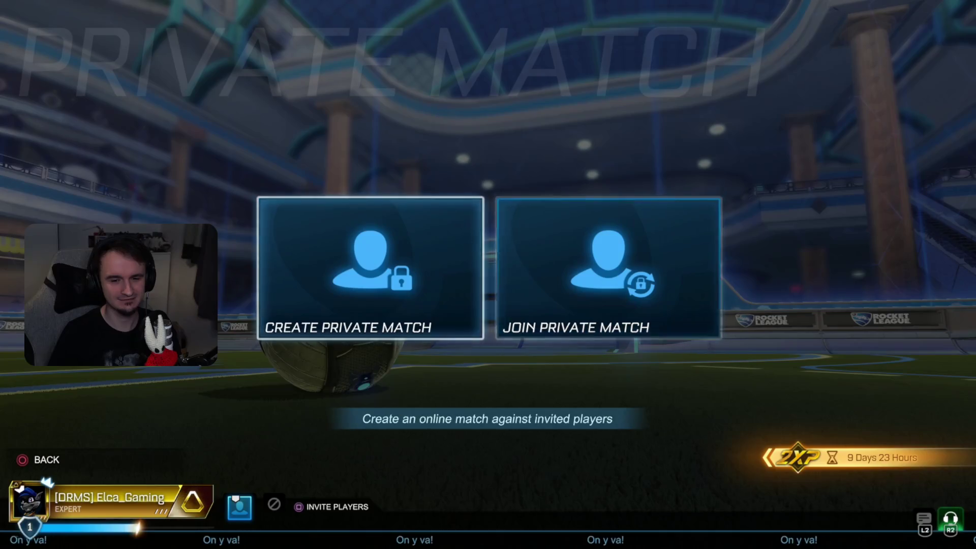
key("Return")
key("Up")
key("Up")
key("Up")
key("Up")
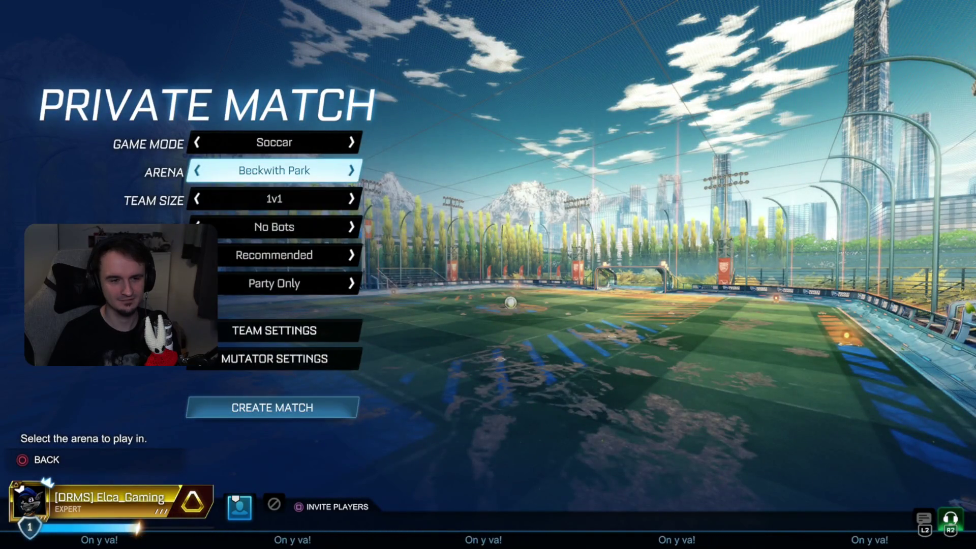
Switch the arena to Beckwith Park (Midnight), then back to daytime Beckwith Park
key("Down")
key("Up")
key("Right")
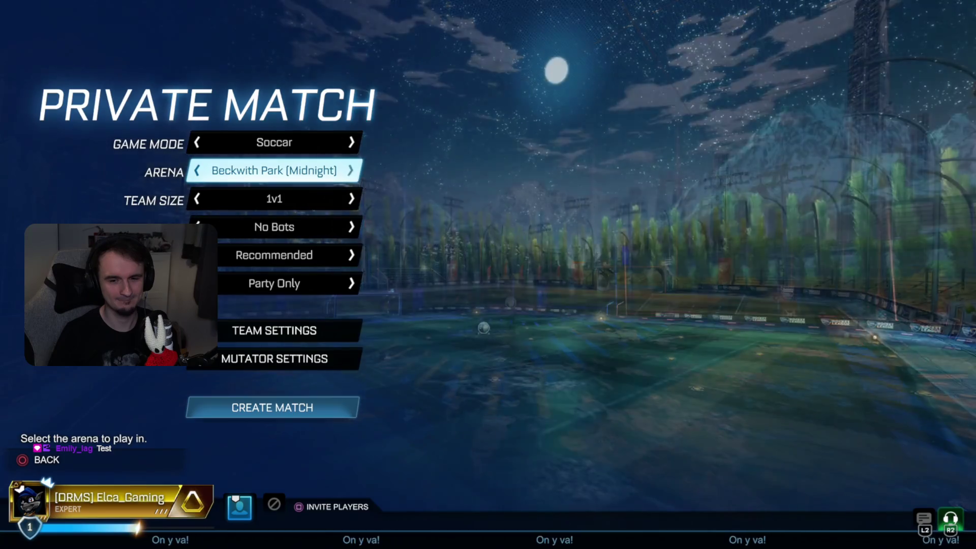
key("Left")
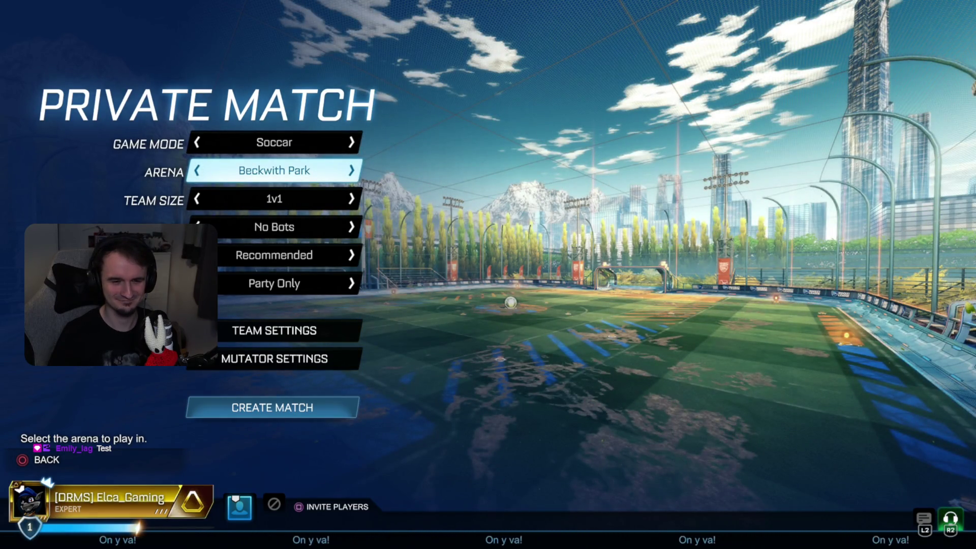
Create the private 1v1 Soccar match with No Bots and Party Only joining
key("Down")
key("Down")
key("Down")
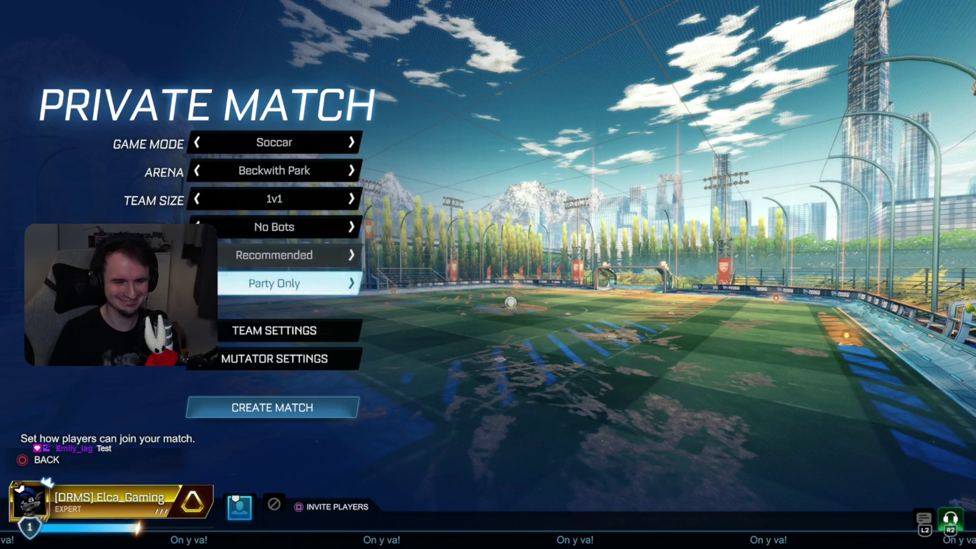
key("Down")
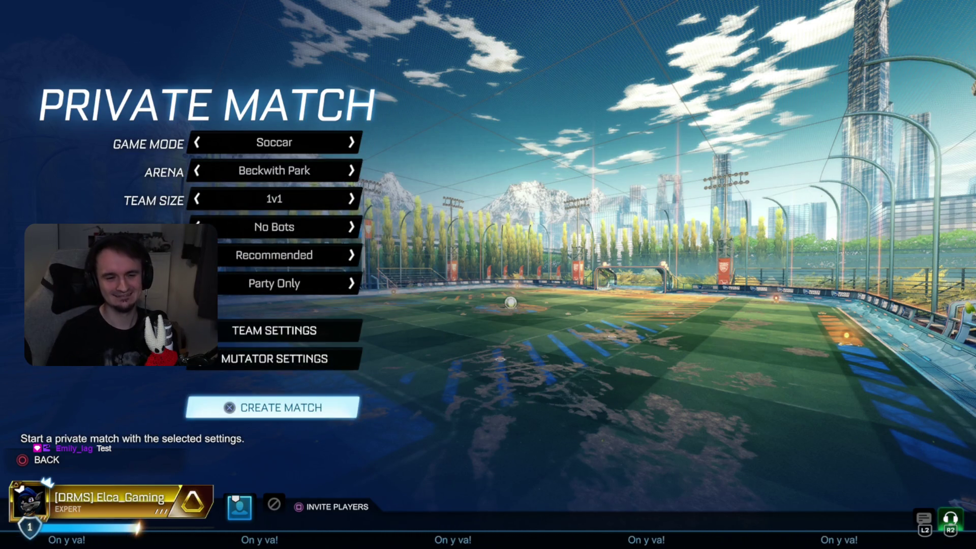
key("Return")
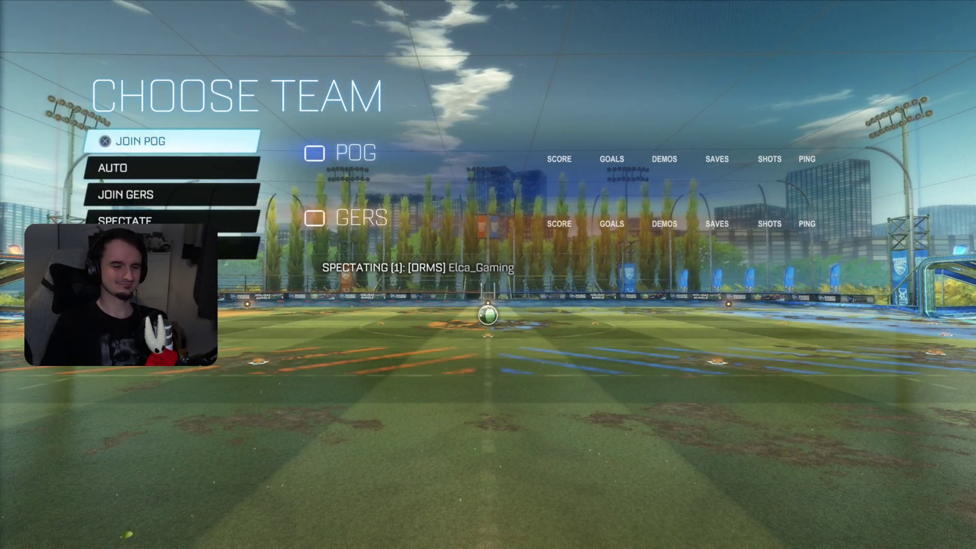
Join team POG on the Choose Team screen to spawn on the blue side
key("Return")
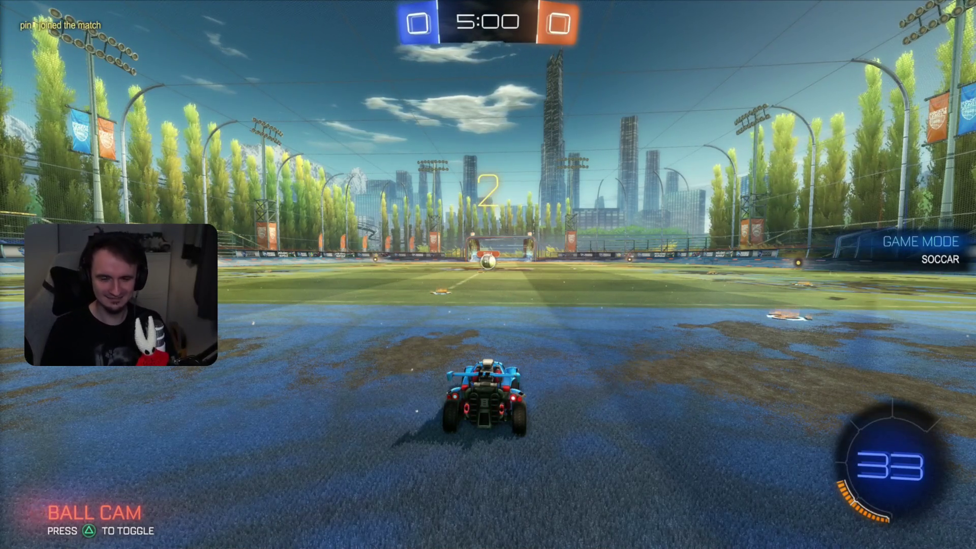
Boost forward at kickoff, jump and turn toward the ball, and hit it toward the orange goal
key("w")
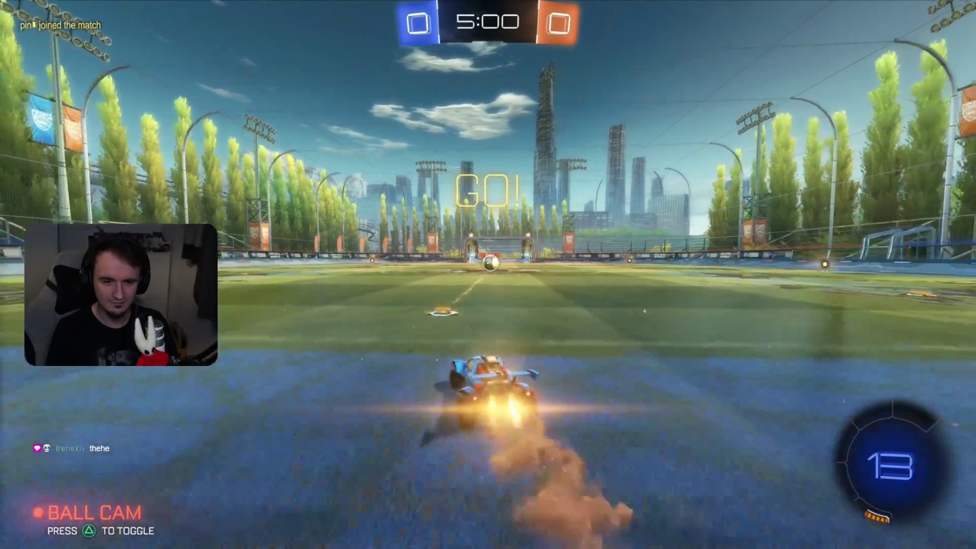
key("d")
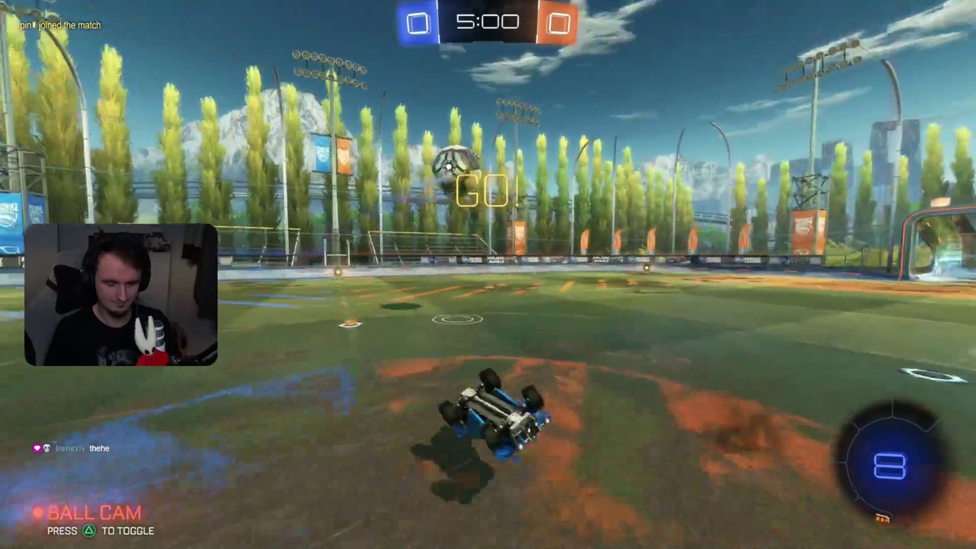
key("w")
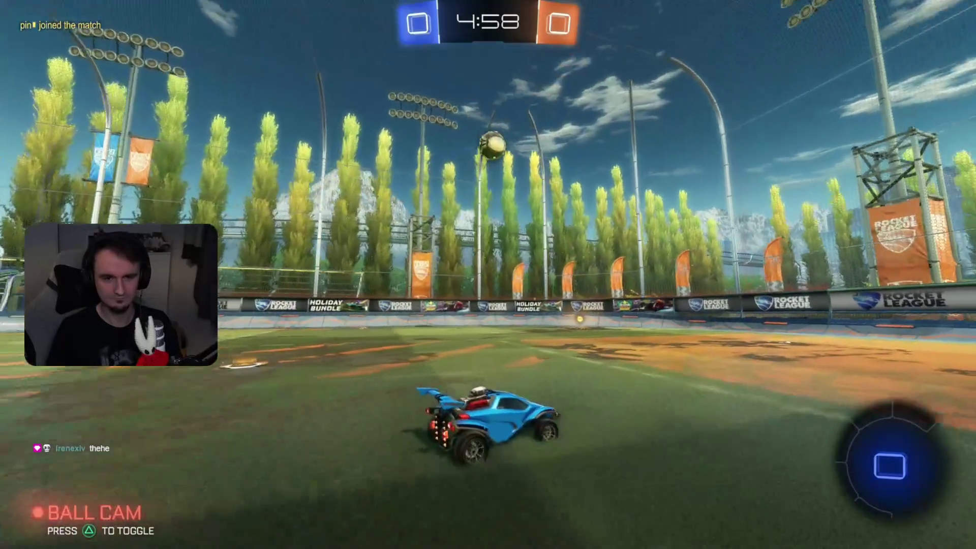